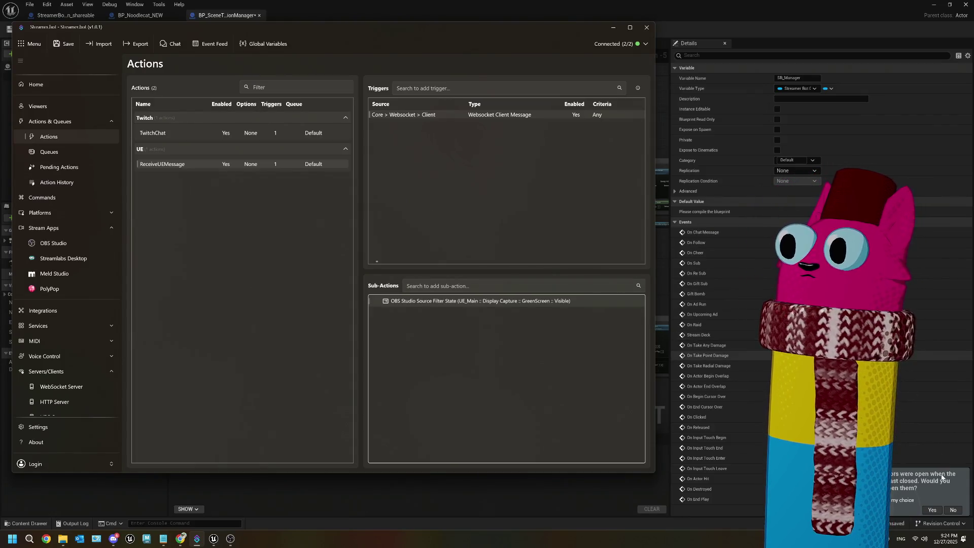
Bring the Unreal editor's BP_SceneTransitionManager event graph back in front of Streamer.bot
{"action": "left_click", "coordinate": [559, 472]}
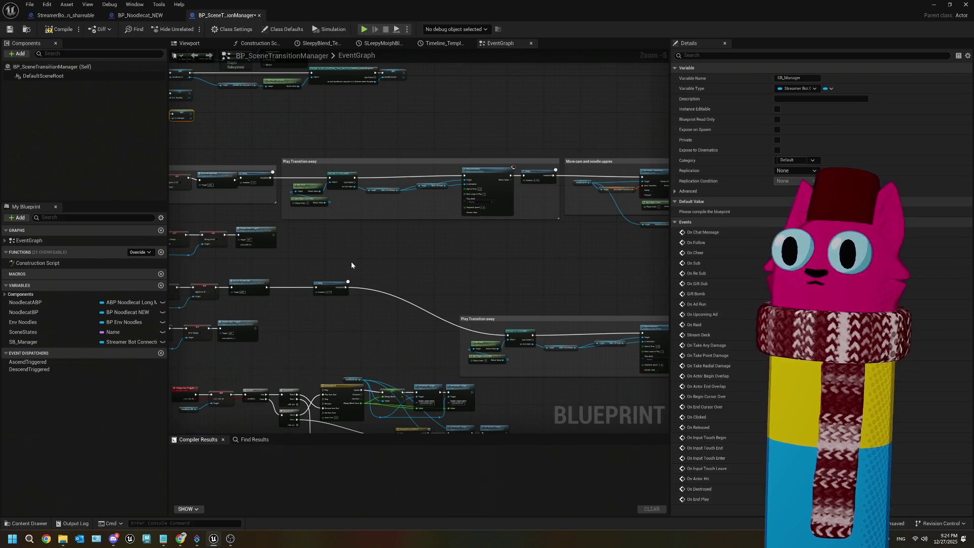
{"action": "scroll", "coordinate": [351, 260], "scroll_direction": "down", "scroll_amount": 2}
{"action": "mouse_move", "coordinate": [459, 288]}
{"action": "left_mouse_down"}
{"action": "mouse_move", "coordinate": [493, 327]}
{"action": "mouse_move", "coordinate": [633, 348]}
{"action": "mouse_move", "coordinate": [444, 274]}
{"action": "left_mouse_up"}
{"action": "scroll", "coordinate": [445, 275], "scroll_direction": "up", "scroll_amount": 4}
{"action": "scroll", "coordinate": [486, 293], "scroll_direction": "down", "scroll_amount": 2}
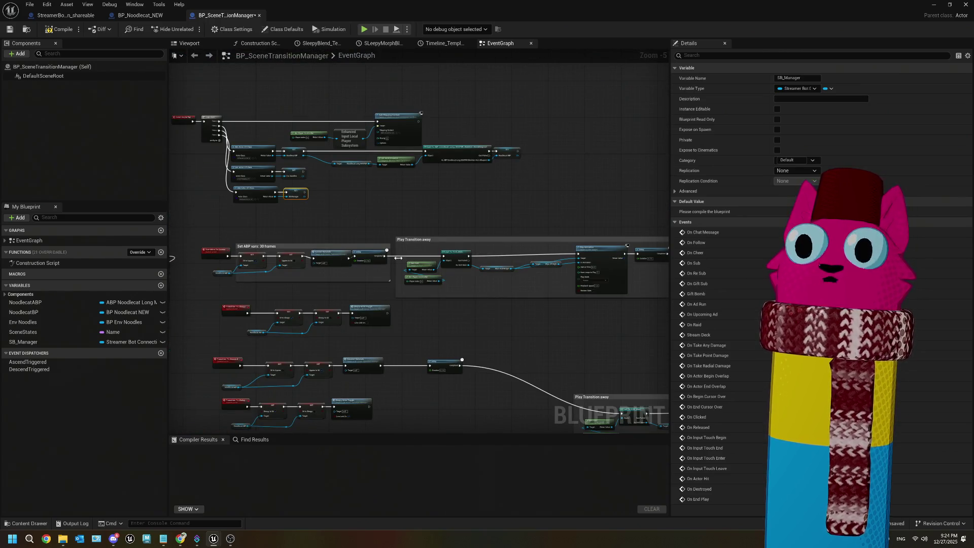
{"action": "scroll", "coordinate": [355, 260], "scroll_direction": "up", "scroll_amount": 3}
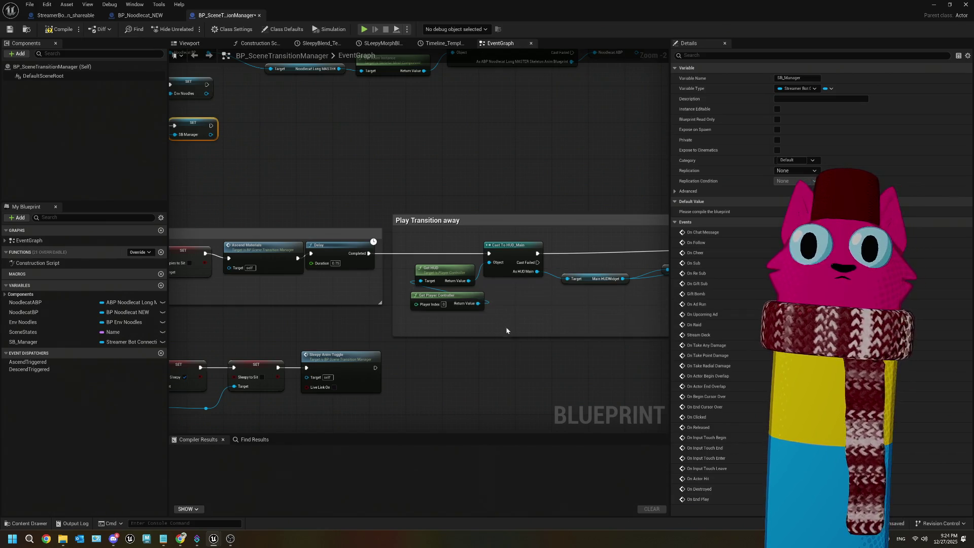
{"action": "scroll", "coordinate": [444, 315], "scroll_direction": "down", "scroll_amount": 1}
{"action": "scroll", "coordinate": [443, 310], "scroll_direction": "down", "scroll_amount": 2}
{"action": "scroll", "coordinate": [443, 309], "scroll_direction": "up", "scroll_amount": 2}
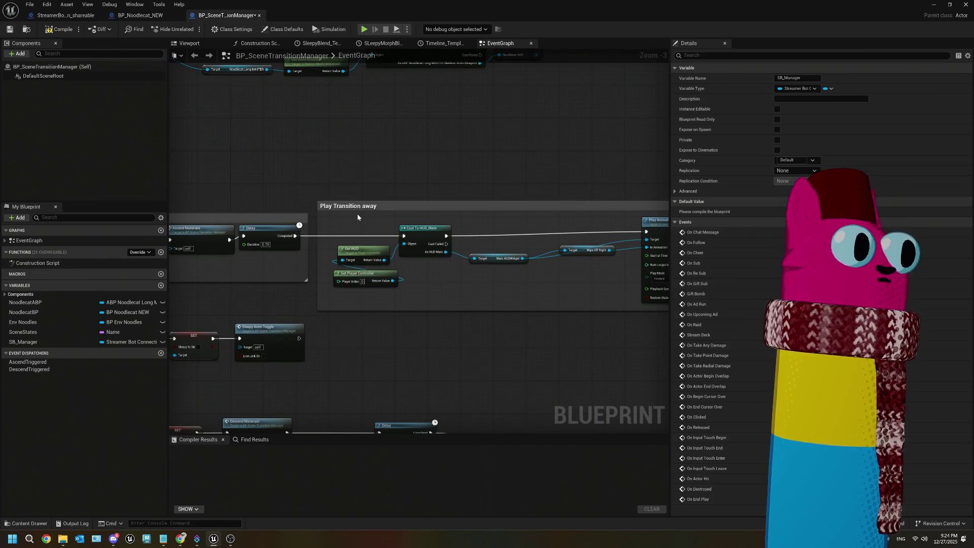
{"action": "left_click", "coordinate": [198, 541]}
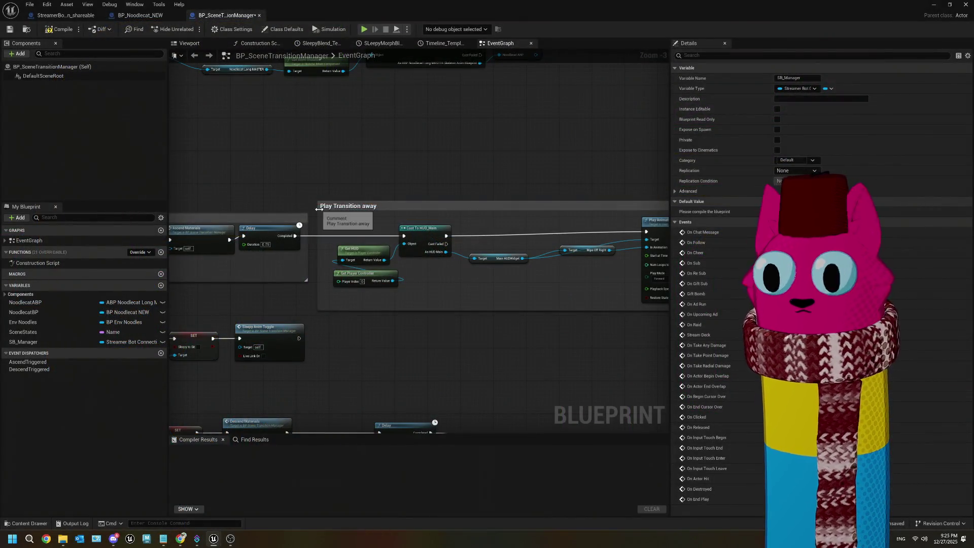
{"action": "mouse_move", "coordinate": [300, 130]}
{"action": "left_mouse_down"}
{"action": "mouse_move", "coordinate": [463, 147]}
{"action": "mouse_move", "coordinate": [375, 155]}
{"action": "left_mouse_up"}
Add an SB_Manager getter node and position it above the Move cam section
{"action": "mouse_move", "coordinate": [22, 342]}
{"action": "left_mouse_down"}
{"action": "mouse_move", "coordinate": [309, 198]}
{"action": "mouse_move", "coordinate": [445, 164]}
{"action": "mouse_move", "coordinate": [319, 181]}
{"action": "mouse_move", "coordinate": [315, 168]}
{"action": "mouse_move", "coordinate": [640, 148]}
{"action": "mouse_move", "coordinate": [275, 164]}
{"action": "mouse_move", "coordinate": [380, 174]}
{"action": "left_mouse_up"}
{"action": "left_click", "coordinate": [355, 210]}
{"action": "left_click_drag", "start_coordinate": [215, 148], "coordinate": [539, 133]}
{"action": "mouse_move", "coordinate": [595, 163]}
{"action": "left_mouse_down"}
{"action": "mouse_move", "coordinate": [254, 159]}
{"action": "mouse_move", "coordinate": [496, 167]}
{"action": "mouse_move", "coordinate": [484, 156]}
{"action": "mouse_move", "coordinate": [357, 172]}
{"action": "mouse_move", "coordinate": [360, 187]}
{"action": "left_mouse_up"}
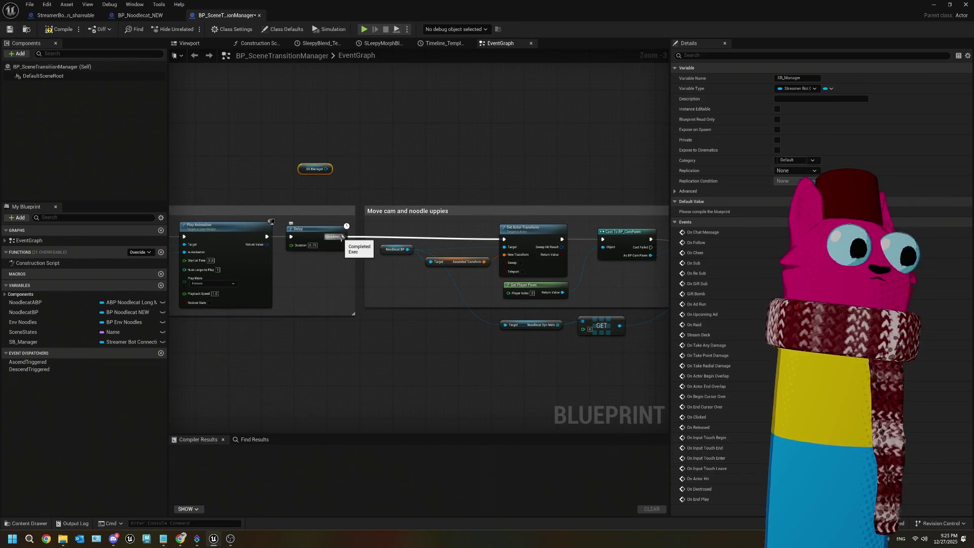
List SB_Manager's available functions from its pin, then switch to the StreamerBotConnection_shareable graph
{"action": "mouse_move", "coordinate": [326, 169]}
{"action": "left_mouse_down"}
{"action": "mouse_move", "coordinate": [358, 154]}
{"action": "mouse_move", "coordinate": [352, 147]}
{"action": "left_mouse_up"}
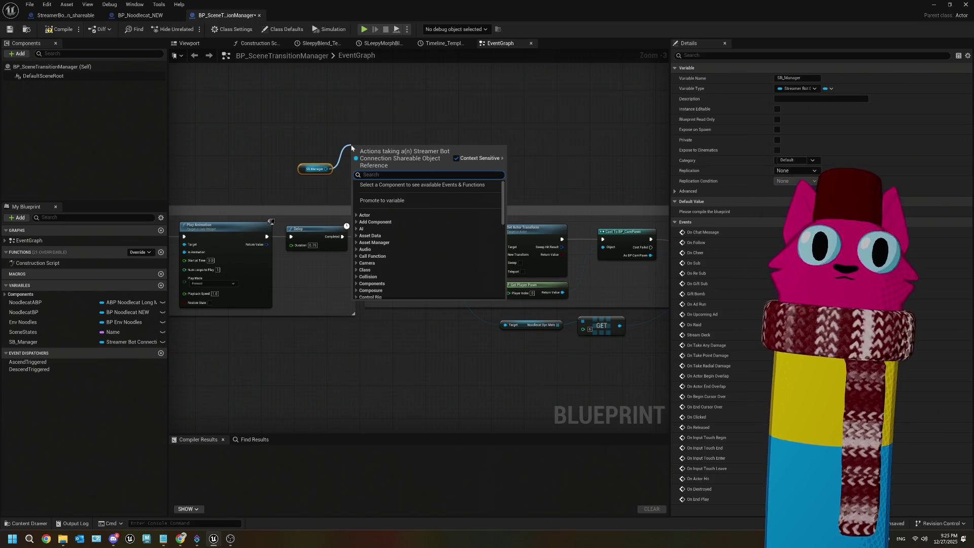
{"action": "left_click", "coordinate": [66, 16]}
{"action": "scroll", "coordinate": [429, 231], "scroll_direction": "down", "scroll_amount": 2}
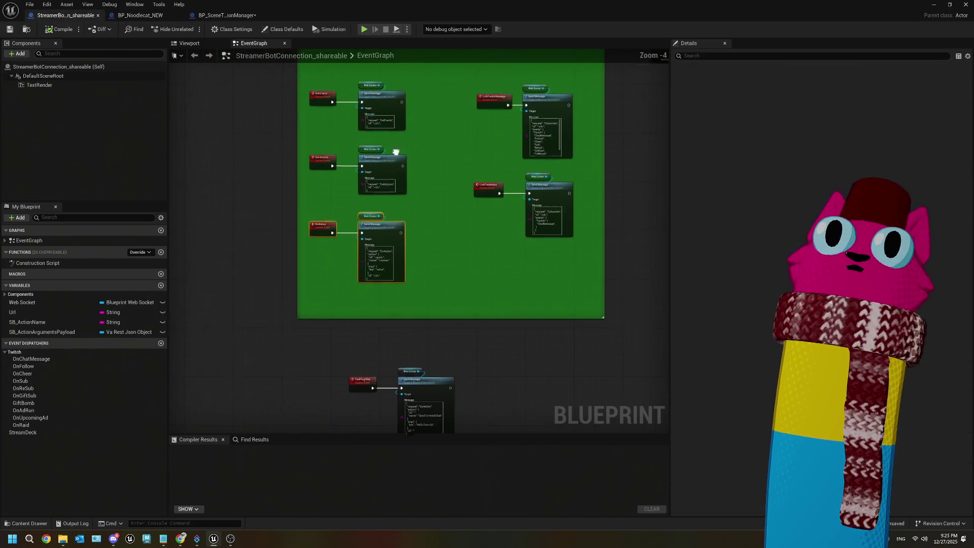
{"action": "left_click_drag", "start_coordinate": [374, 183], "coordinate": [381, 193]}
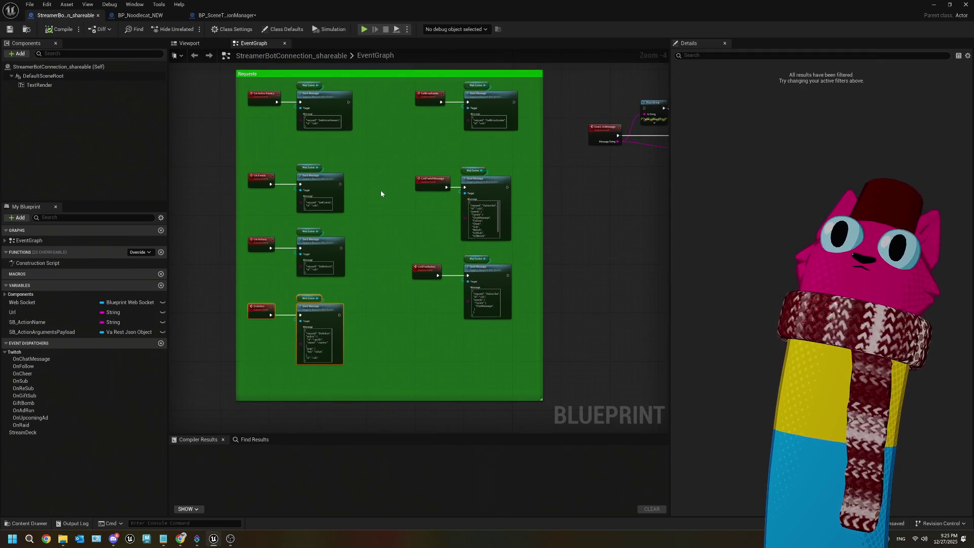
{"action": "scroll", "coordinate": [378, 222], "scroll_direction": "up", "scroll_amount": 3}
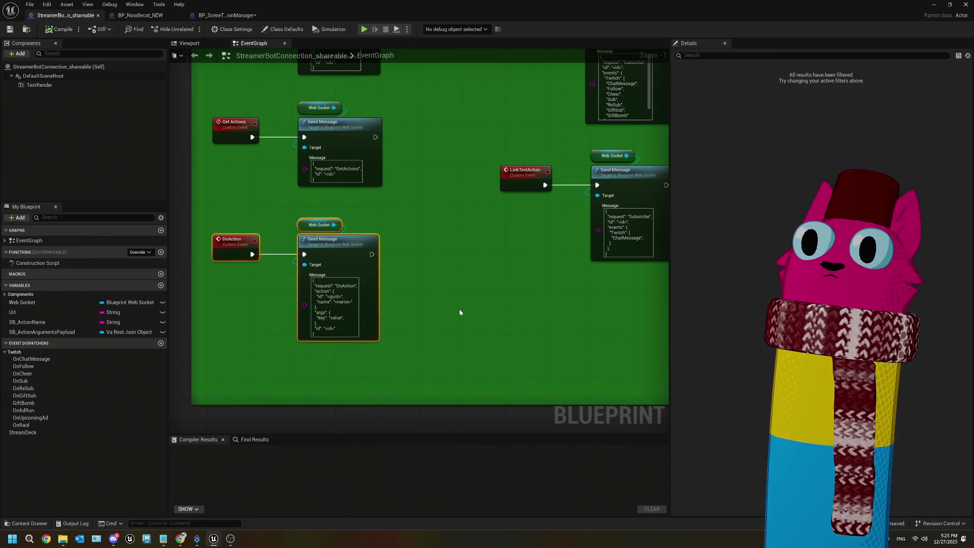
{"action": "scroll", "coordinate": [459, 312], "scroll_direction": "down", "scroll_amount": 1}
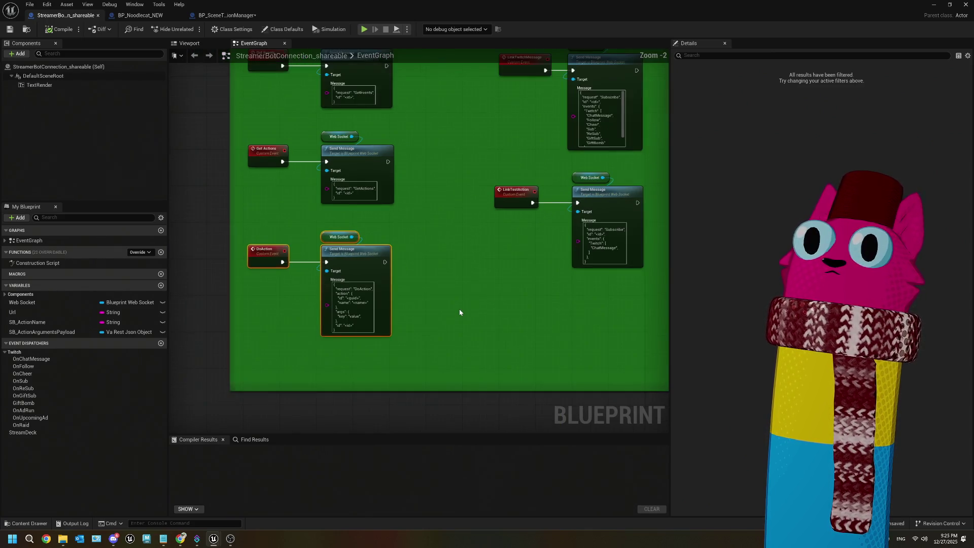
{"action": "scroll", "coordinate": [460, 312], "scroll_direction": "down", "scroll_amount": 1}
{"action": "scroll", "coordinate": [392, 318], "scroll_direction": "up", "scroll_amount": 3}
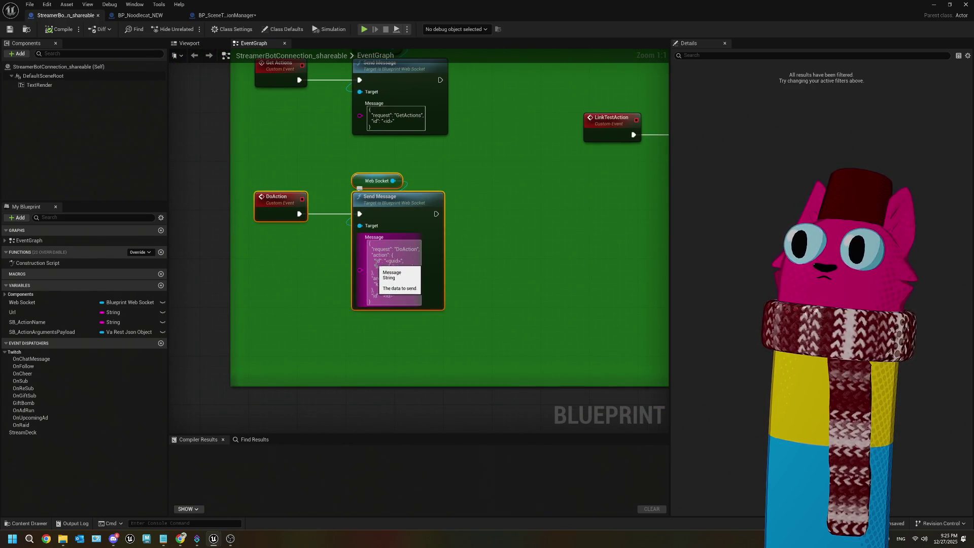
{"action": "scroll", "coordinate": [379, 259], "scroll_direction": "down", "scroll_amount": 6}
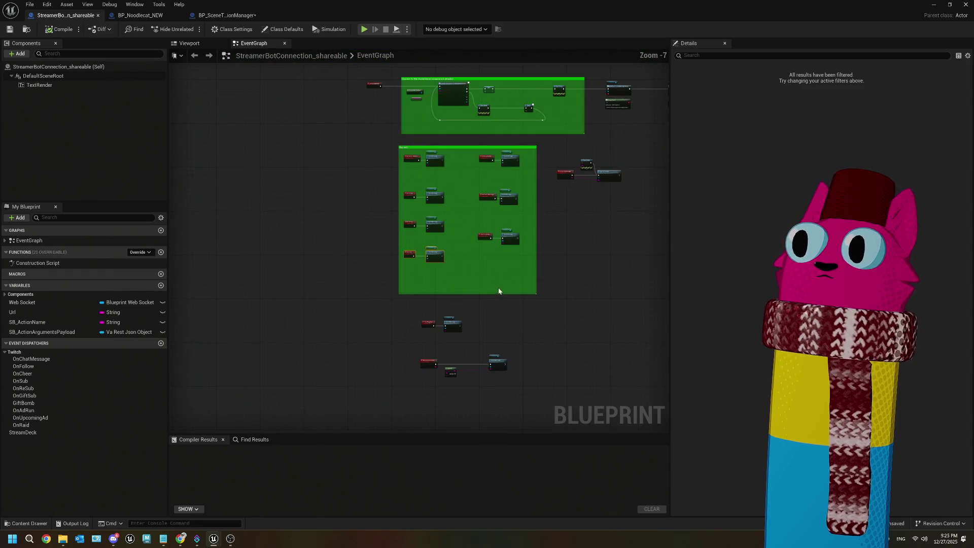
{"action": "scroll", "coordinate": [457, 336], "scroll_direction": "up", "scroll_amount": 3}
{"action": "left_click_drag", "start_coordinate": [500, 341], "coordinate": [456, 244]}
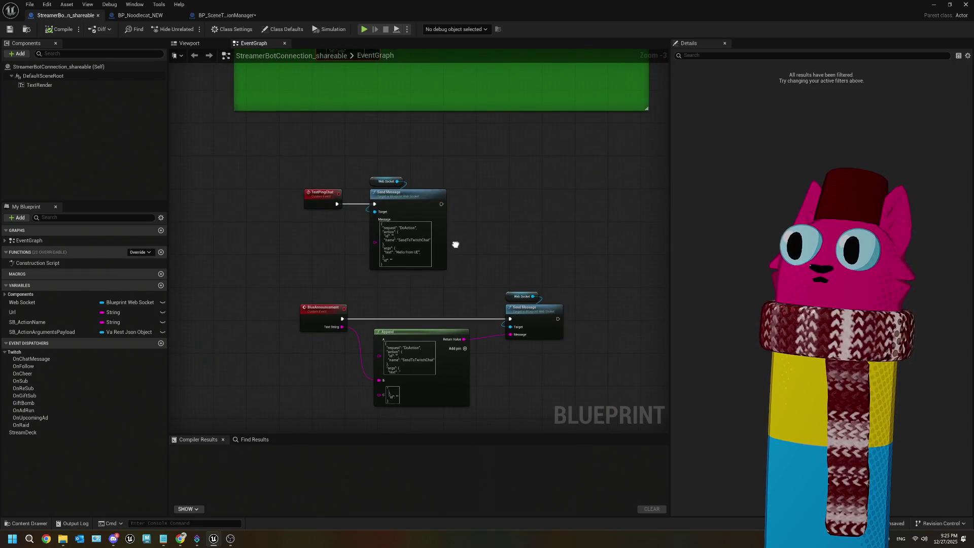
{"action": "scroll", "coordinate": [404, 264], "scroll_direction": "up", "scroll_amount": 3}
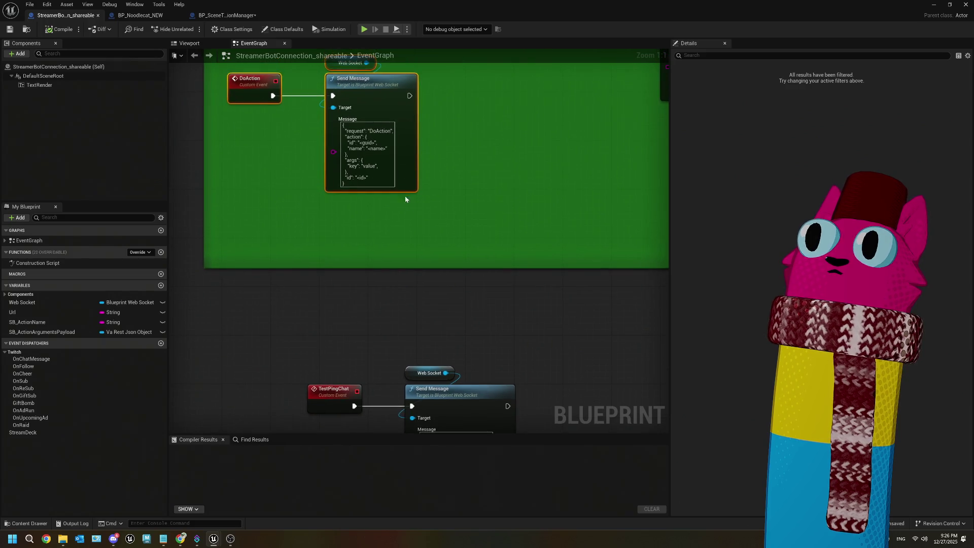
{"action": "left_click", "coordinate": [388, 145]}
{"action": "scroll", "coordinate": [435, 134], "scroll_direction": "down", "scroll_amount": 5}
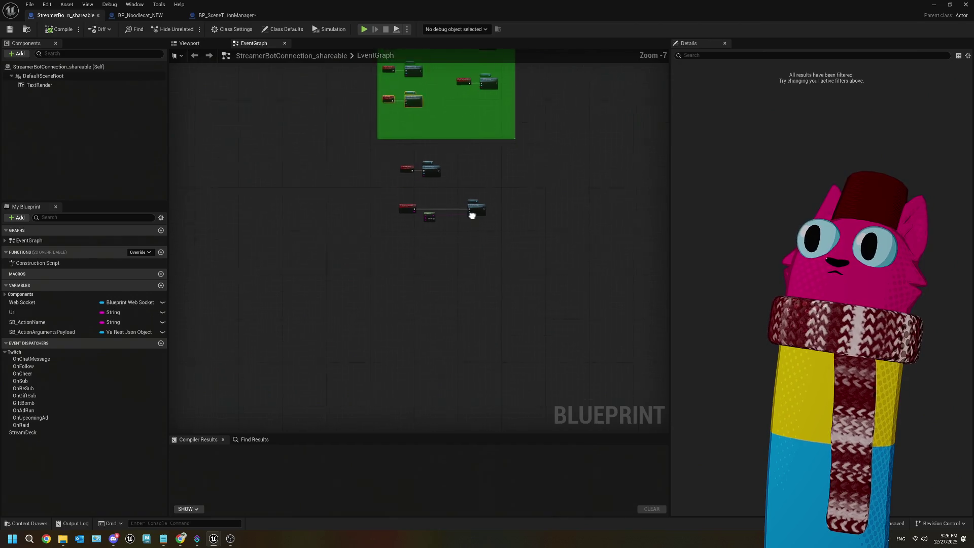
{"action": "scroll", "coordinate": [474, 217], "scroll_direction": "up", "scroll_amount": 3}
{"action": "left_click_drag", "start_coordinate": [452, 167], "coordinate": [443, 214]}
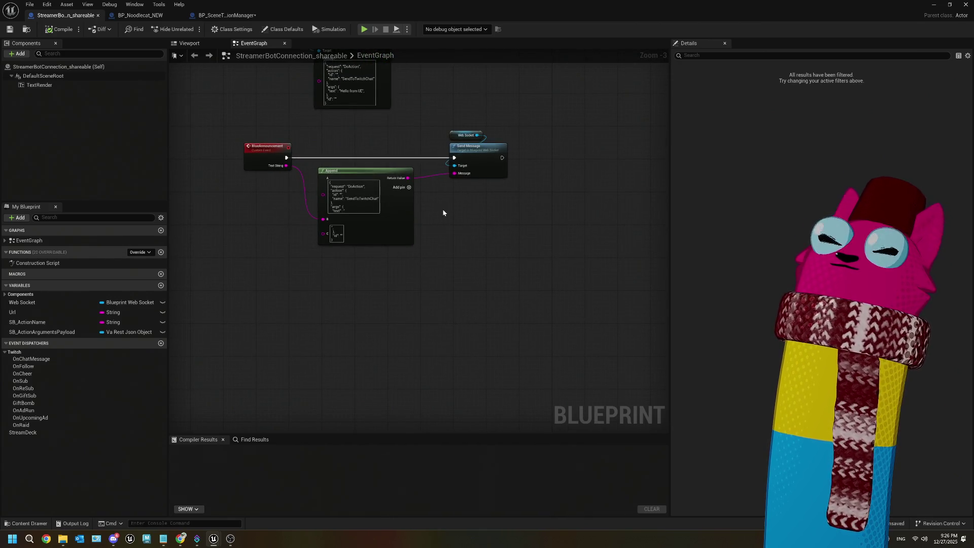
{"action": "scroll", "coordinate": [411, 203], "scroll_direction": "up", "scroll_amount": 1}
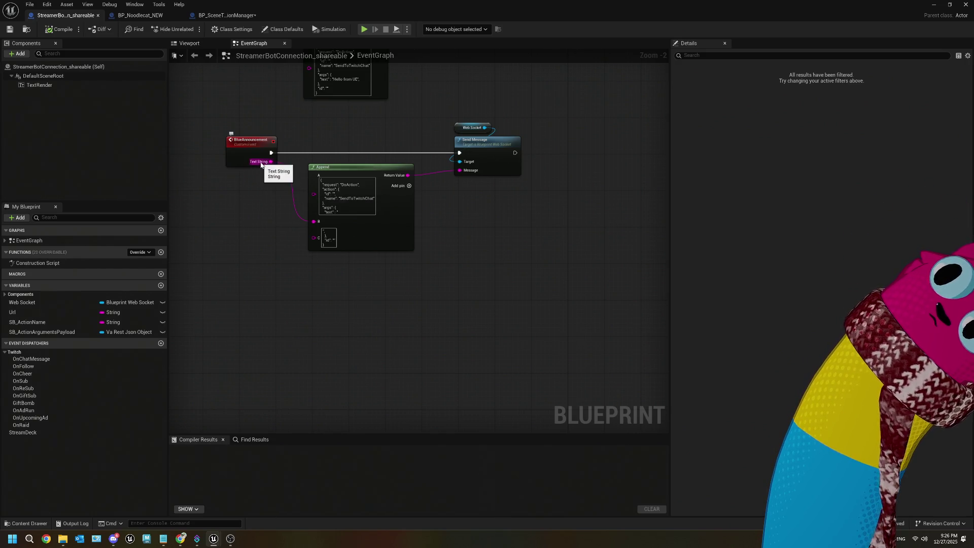
{"action": "scroll", "coordinate": [380, 165], "scroll_direction": "down", "scroll_amount": 4}
{"action": "scroll", "coordinate": [379, 165], "scroll_direction": "down", "scroll_amount": 1}
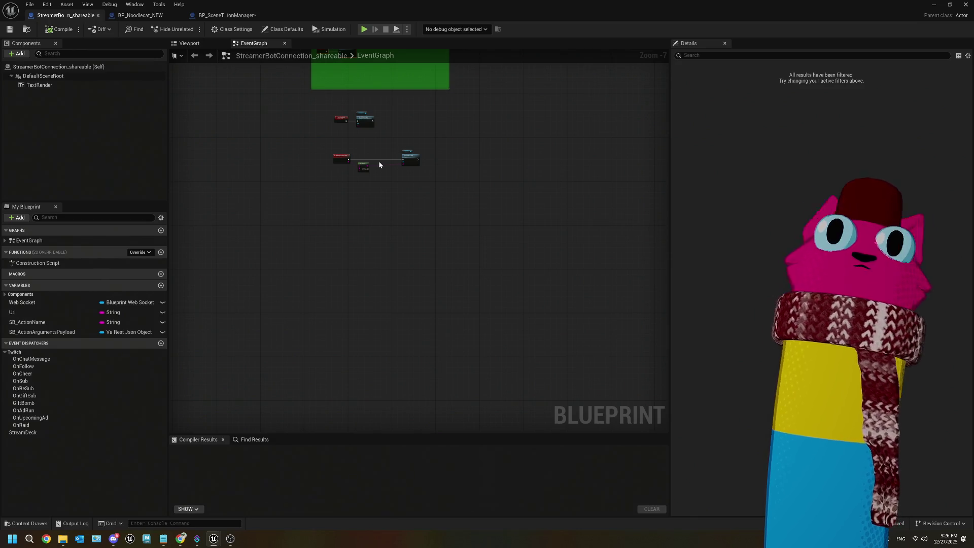
{"action": "scroll", "coordinate": [379, 165], "scroll_direction": "down", "scroll_amount": 1}
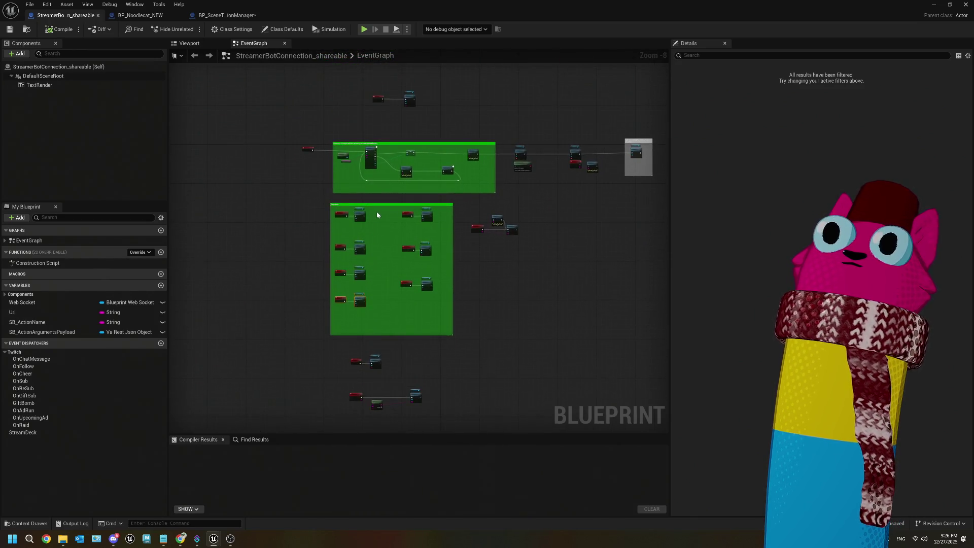
{"action": "scroll", "coordinate": [377, 216], "scroll_direction": "up", "scroll_amount": 4}
{"action": "left_click_drag", "start_coordinate": [516, 216], "coordinate": [373, 233]}
{"action": "scroll", "coordinate": [377, 207], "scroll_direction": "up", "scroll_amount": 1}
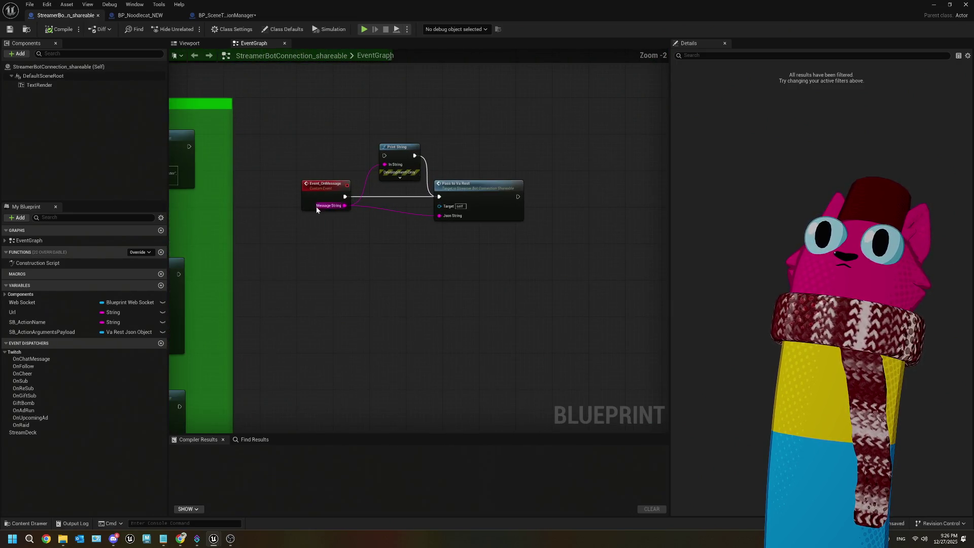
{"action": "scroll", "coordinate": [355, 214], "scroll_direction": "down", "scroll_amount": 2}
{"action": "left_click_drag", "start_coordinate": [462, 225], "coordinate": [371, 235]}
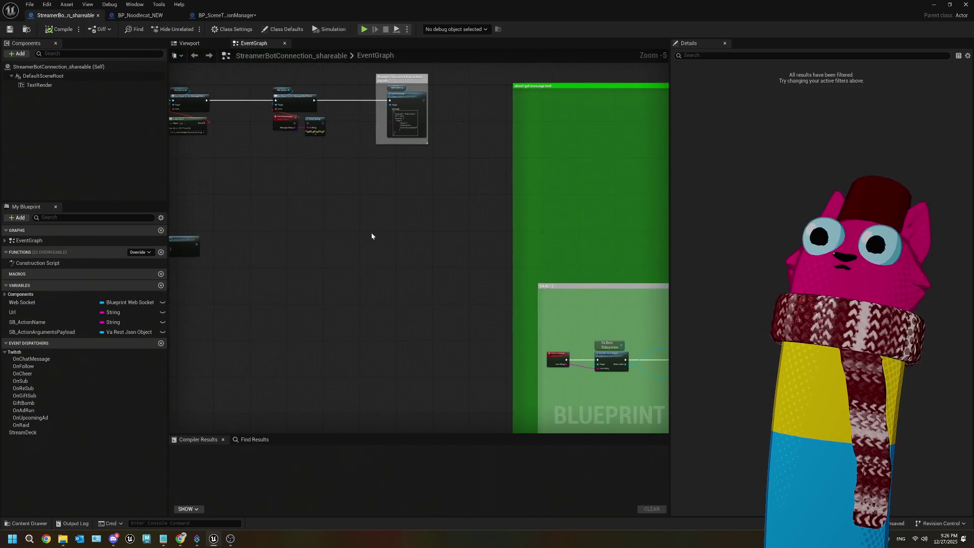
{"action": "mouse_move", "coordinate": [387, 203]}
{"action": "left_mouse_down"}
{"action": "mouse_move", "coordinate": [315, 213]}
{"action": "mouse_move", "coordinate": [288, 186]}
{"action": "mouse_move", "coordinate": [413, 252]}
{"action": "mouse_move", "coordinate": [311, 227]}
{"action": "left_mouse_up"}
{"action": "scroll", "coordinate": [267, 191], "scroll_direction": "down", "scroll_amount": 1}
{"action": "scroll", "coordinate": [318, 192], "scroll_direction": "up", "scroll_amount": 1}
{"action": "scroll", "coordinate": [317, 192], "scroll_direction": "up", "scroll_amount": 2}
{"action": "left_click_drag", "start_coordinate": [439, 248], "coordinate": [428, 133]}
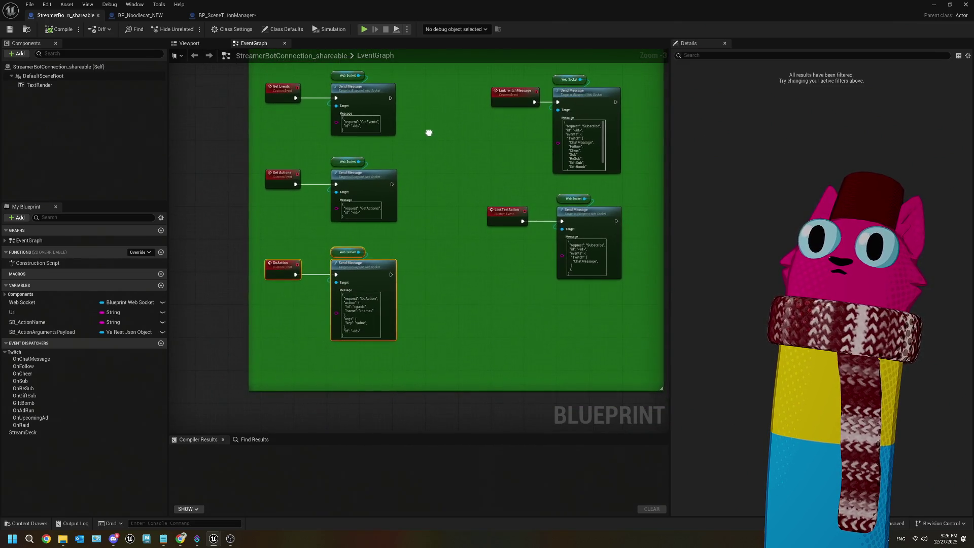
{"action": "scroll", "coordinate": [392, 292], "scroll_direction": "up", "scroll_amount": 2}
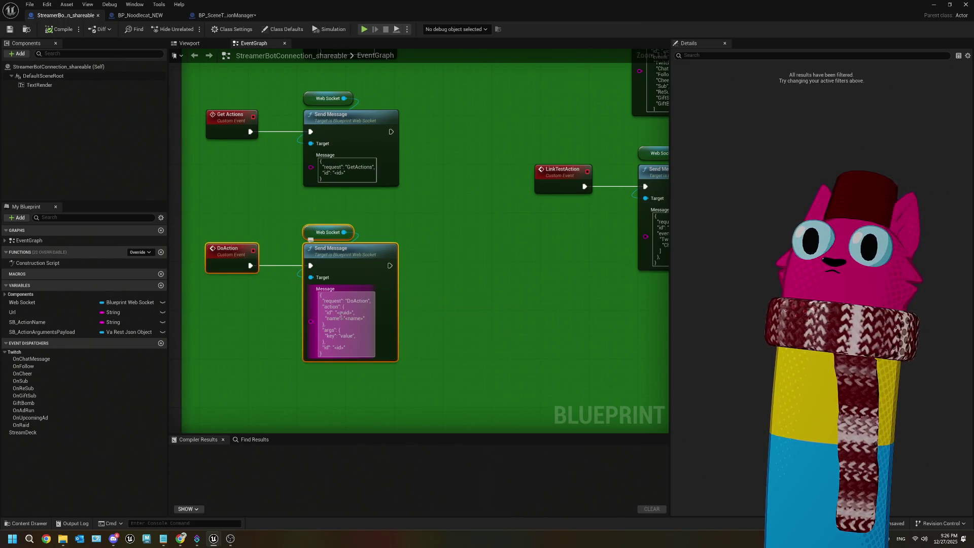
{"action": "scroll", "coordinate": [397, 337], "scroll_direction": "down", "scroll_amount": 2}
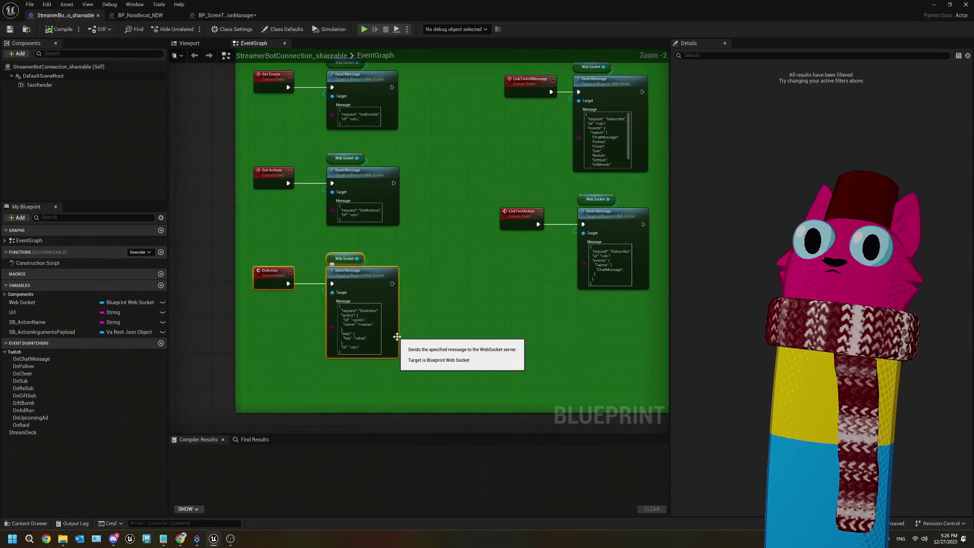
{"action": "left_click_drag", "start_coordinate": [405, 193], "coordinate": [394, 319]}
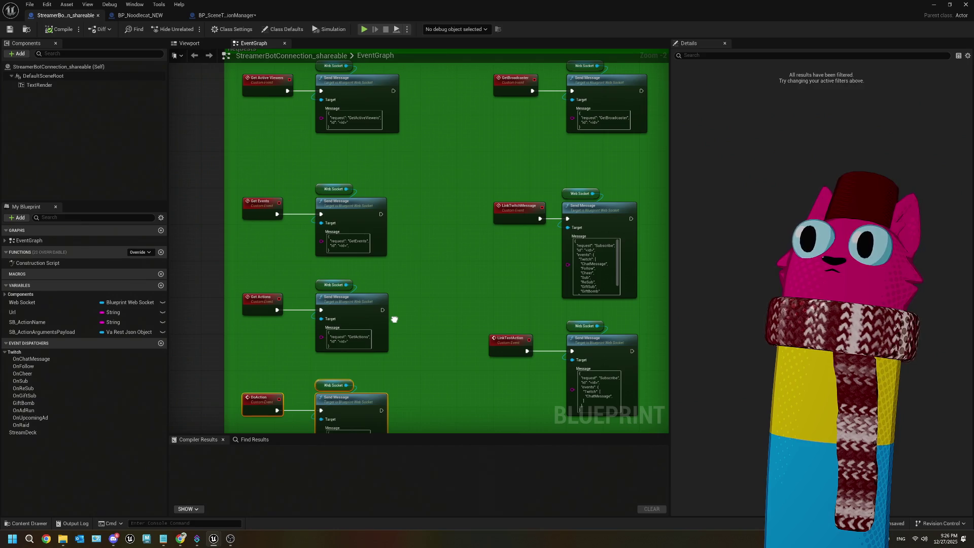
{"action": "left_click_drag", "start_coordinate": [395, 320], "coordinate": [383, 209]}
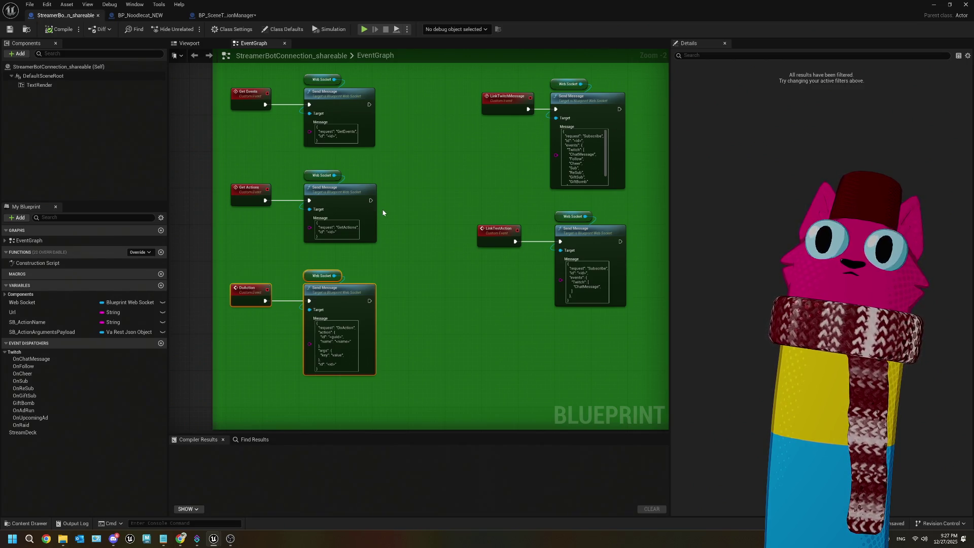
{"action": "left_click_drag", "start_coordinate": [413, 272], "coordinate": [420, 185]}
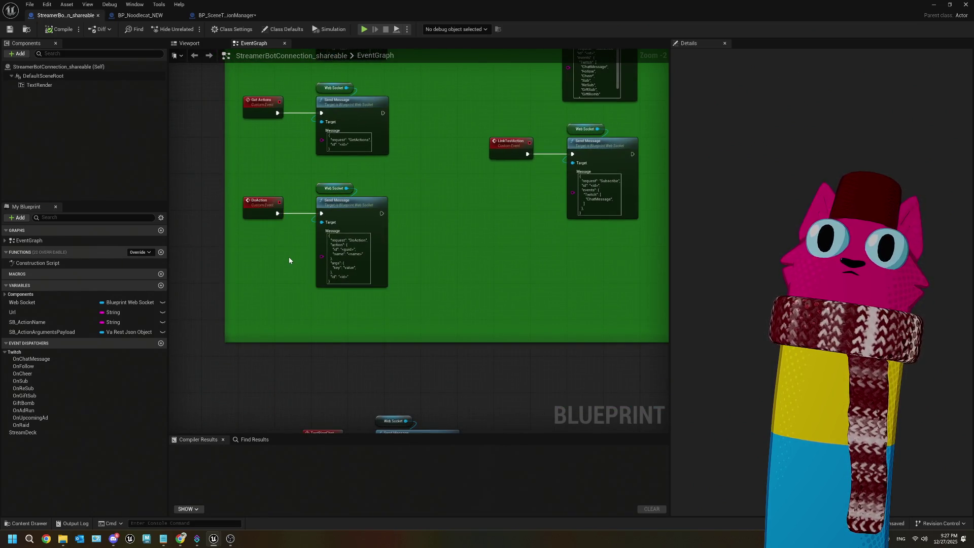
{"action": "scroll", "coordinate": [286, 267], "scroll_direction": "down", "scroll_amount": 1}
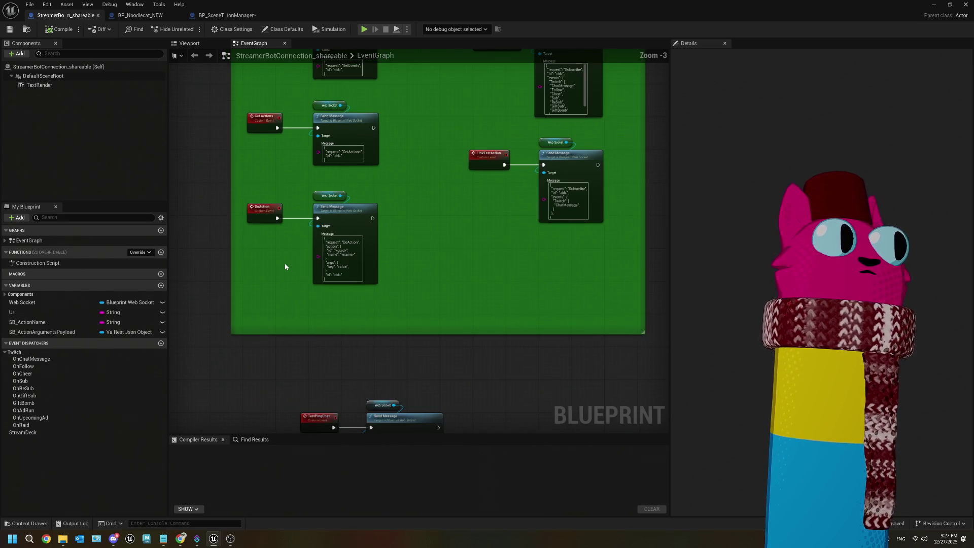
{"action": "mouse_move", "coordinate": [301, 251]}
{"action": "left_mouse_down"}
{"action": "mouse_move", "coordinate": [348, 276]}
{"action": "mouse_move", "coordinate": [339, 167]}
{"action": "mouse_move", "coordinate": [328, 191]}
{"action": "left_mouse_up"}
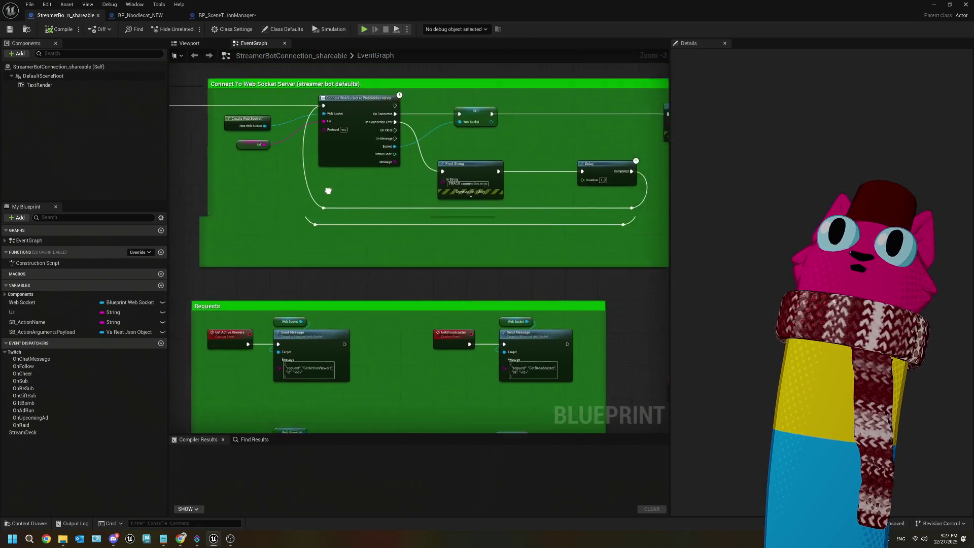
{"action": "scroll", "coordinate": [328, 191], "scroll_direction": "down", "scroll_amount": 1}
{"action": "mouse_move", "coordinate": [411, 104]}
{"action": "left_mouse_down"}
{"action": "mouse_move", "coordinate": [411, 257]}
{"action": "mouse_move", "coordinate": [367, 209]}
{"action": "mouse_move", "coordinate": [503, 153]}
{"action": "left_mouse_up"}
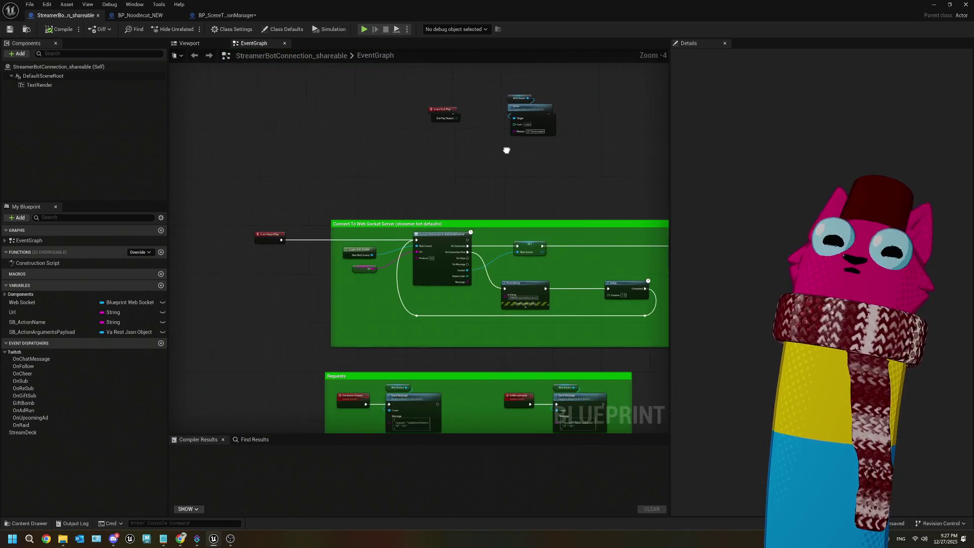
{"action": "scroll", "coordinate": [483, 165], "scroll_direction": "down", "scroll_amount": 8}
{"action": "left_click_drag", "start_coordinate": [431, 196], "coordinate": [339, 106]}
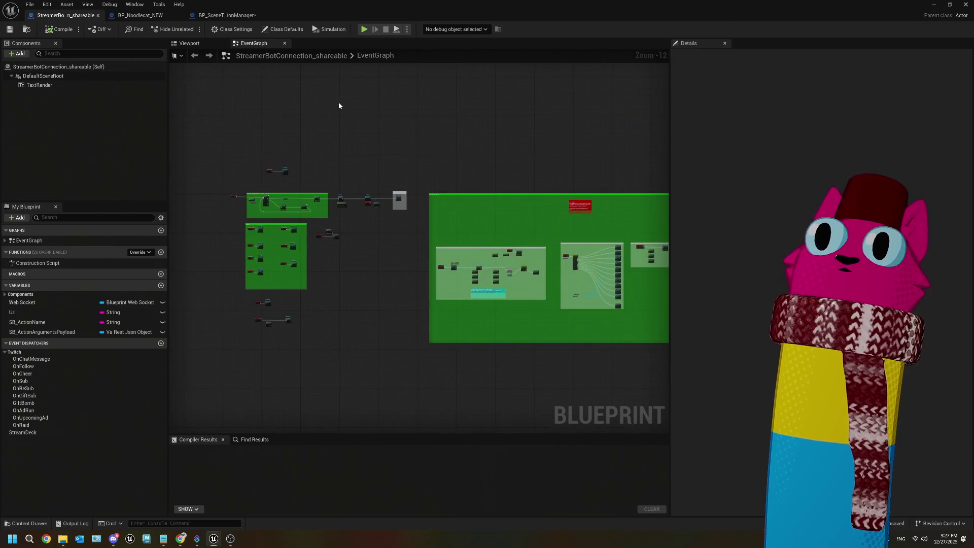
{"action": "scroll", "coordinate": [324, 252], "scroll_direction": "up", "scroll_amount": 9}
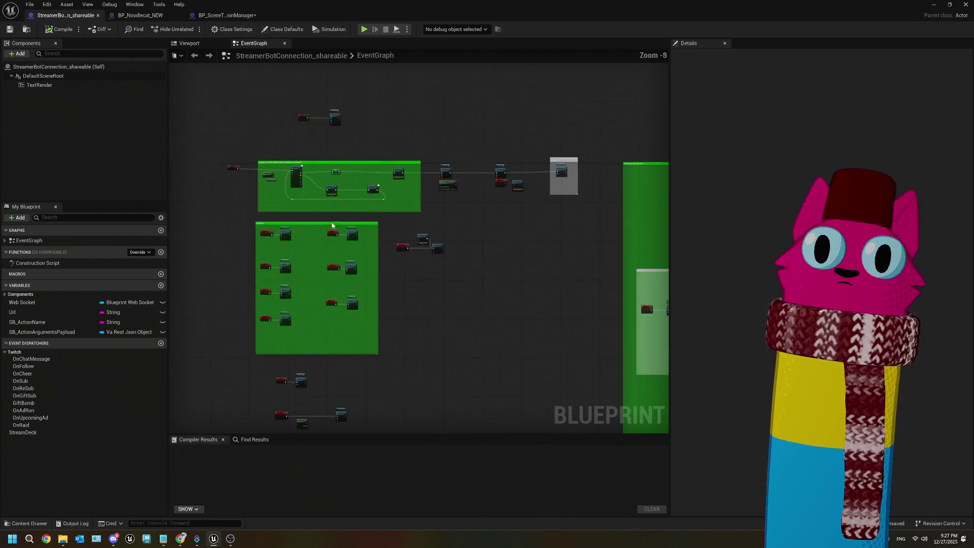
{"action": "mouse_move", "coordinate": [301, 246]}
{"action": "left_mouse_down"}
{"action": "mouse_move", "coordinate": [363, 204]}
{"action": "mouse_move", "coordinate": [341, 235]}
{"action": "mouse_move", "coordinate": [342, 293]}
{"action": "mouse_move", "coordinate": [342, 255]}
{"action": "left_mouse_up"}
{"action": "scroll", "coordinate": [364, 204], "scroll_direction": "down", "scroll_amount": 4}
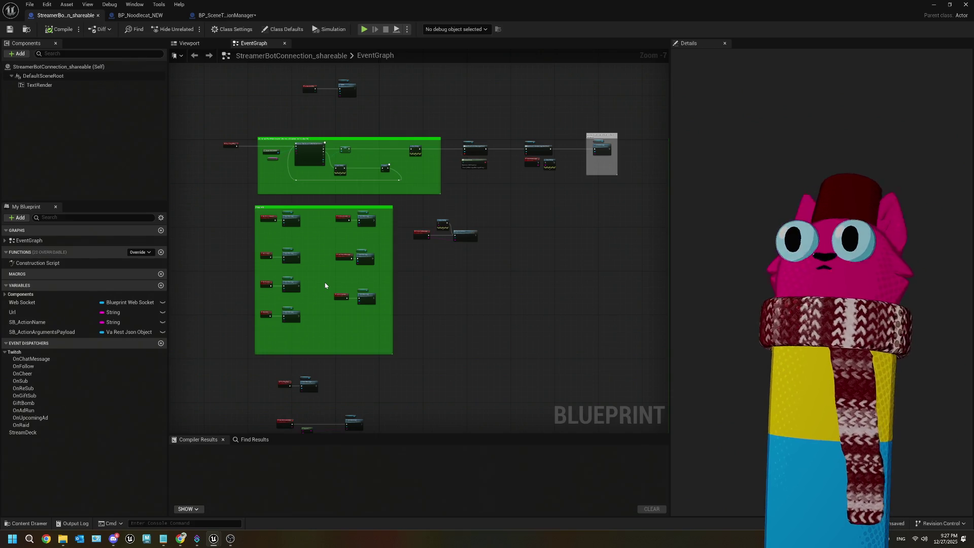
{"action": "mouse_move", "coordinate": [287, 222]}
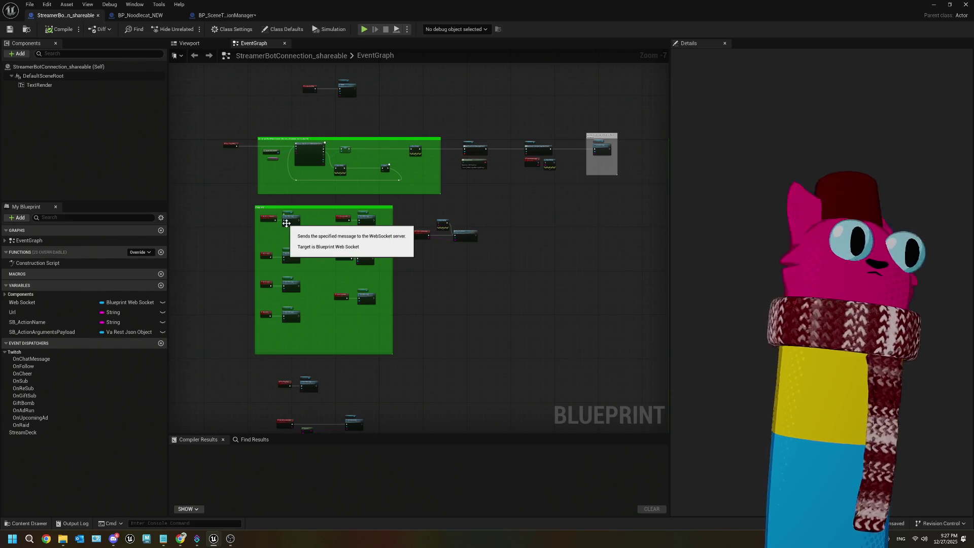
{"action": "scroll", "coordinate": [315, 186], "scroll_direction": "up", "scroll_amount": 4}
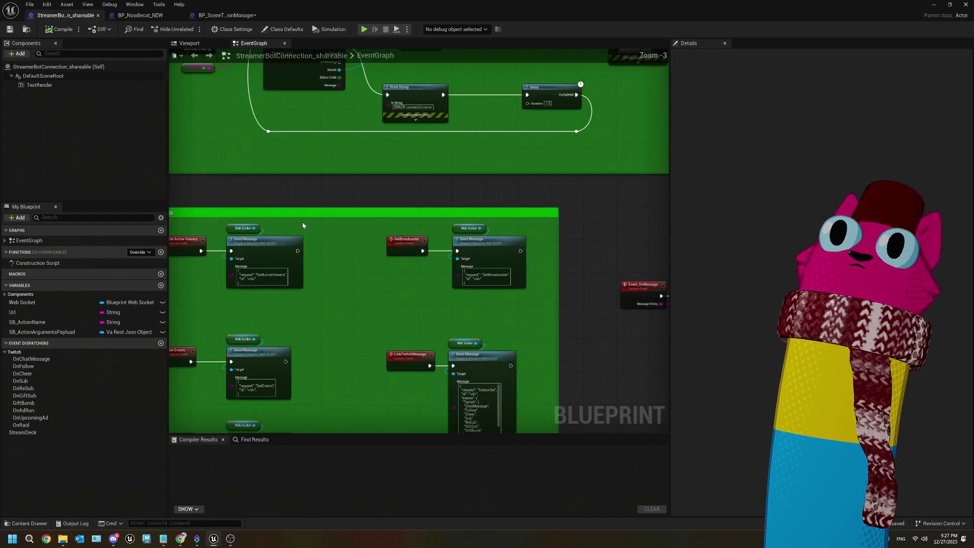
{"action": "scroll", "coordinate": [392, 206], "scroll_direction": "up", "scroll_amount": 2}
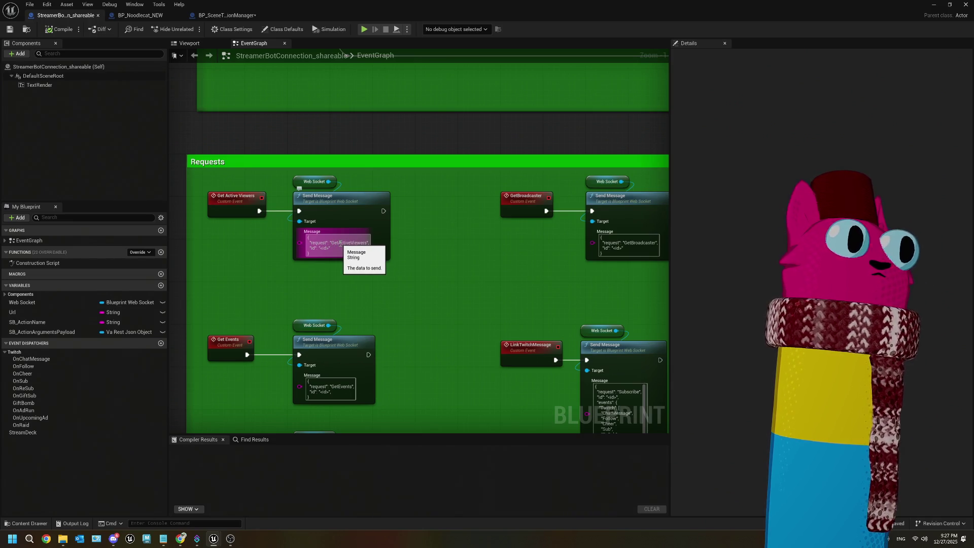
{"action": "scroll", "coordinate": [340, 243], "scroll_direction": "down", "scroll_amount": 9}
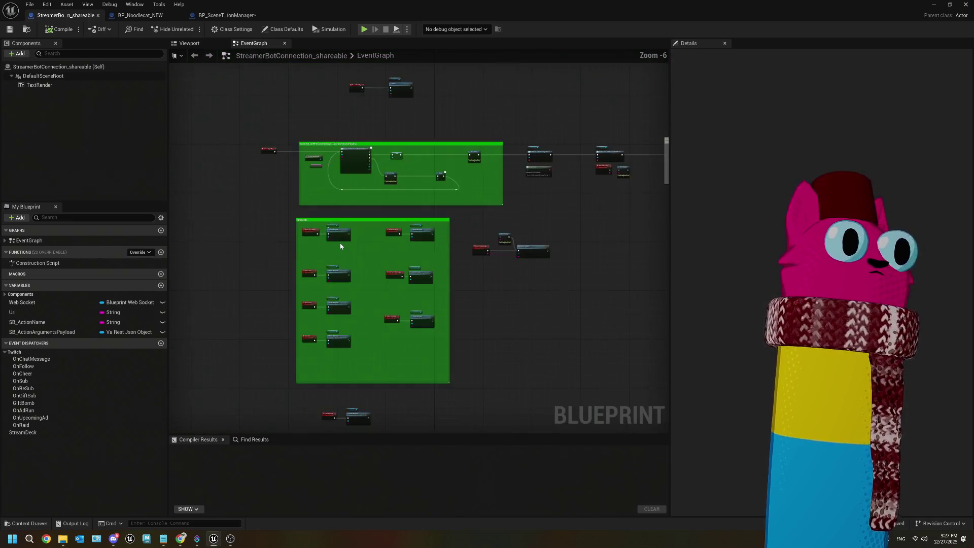
{"action": "scroll", "coordinate": [400, 220], "scroll_direction": "up", "scroll_amount": 11}
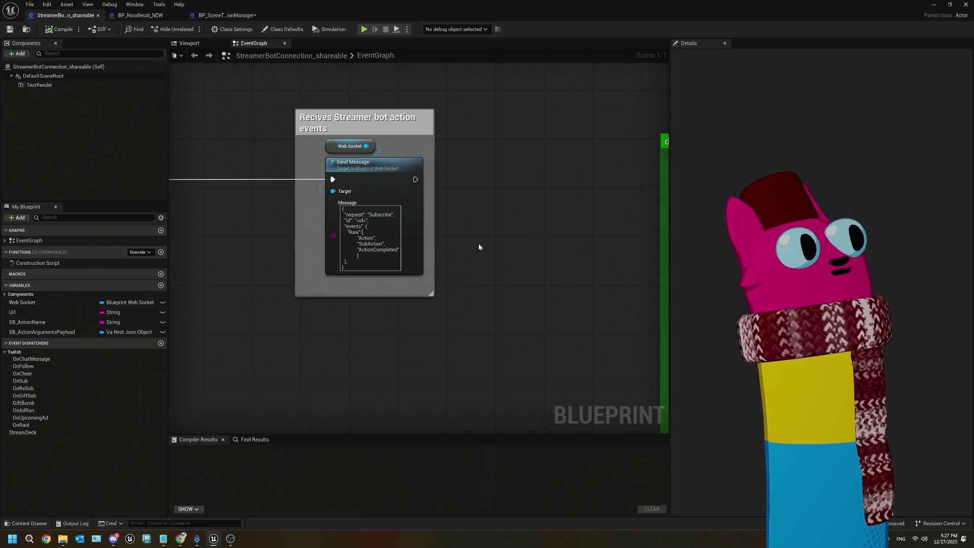
{"action": "scroll", "coordinate": [478, 247], "scroll_direction": "down", "scroll_amount": 12}
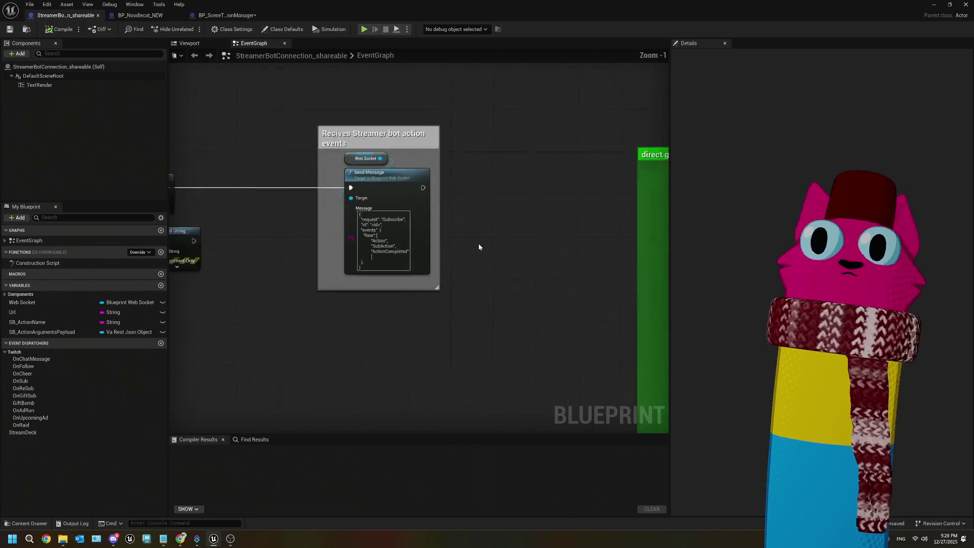
{"action": "mouse_move", "coordinate": [526, 278]}
{"action": "left_mouse_down"}
{"action": "mouse_move", "coordinate": [365, 240]}
{"action": "mouse_move", "coordinate": [511, 237]}
{"action": "left_mouse_up"}
{"action": "scroll", "coordinate": [365, 259], "scroll_direction": "up", "scroll_amount": 6}
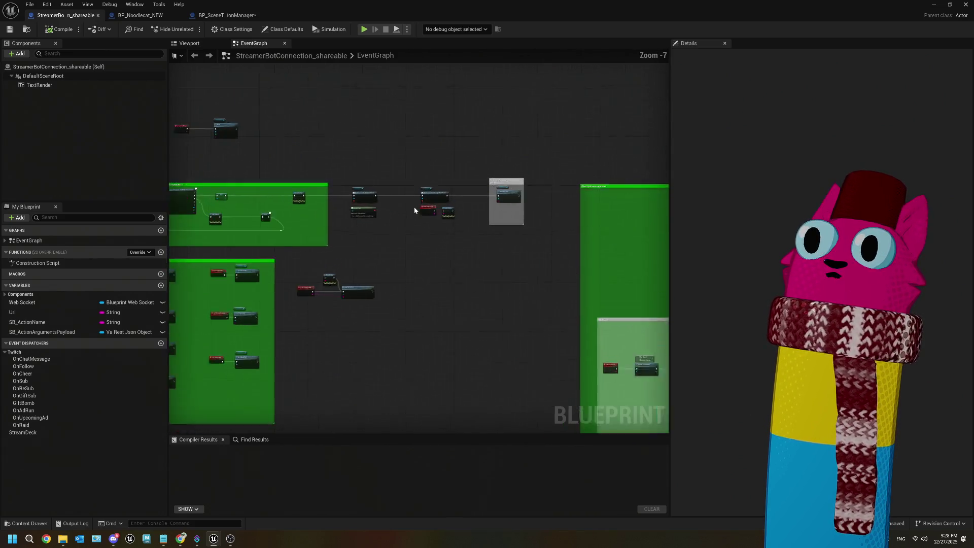
{"action": "left_click_drag", "start_coordinate": [299, 214], "coordinate": [172, 216]}
{"action": "left_click_drag", "start_coordinate": [233, 278], "coordinate": [185, 288]}
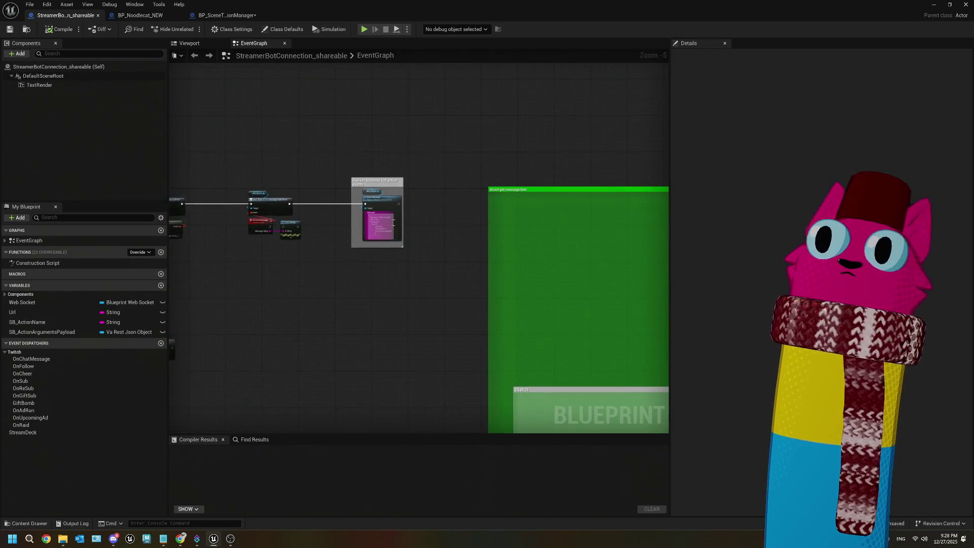
{"action": "scroll", "coordinate": [494, 231], "scroll_direction": "up", "scroll_amount": 5}
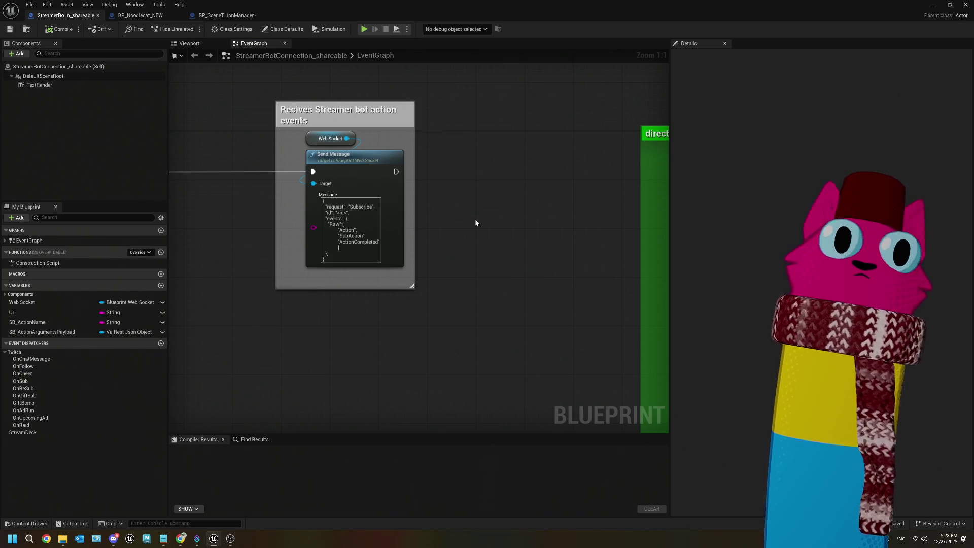
{"action": "scroll", "coordinate": [480, 224], "scroll_direction": "down", "scroll_amount": 2}
{"action": "mouse_move", "coordinate": [368, 285]}
{"action": "left_mouse_down"}
{"action": "mouse_move", "coordinate": [470, 274]}
{"action": "mouse_move", "coordinate": [389, 278]}
{"action": "mouse_move", "coordinate": [409, 280]}
{"action": "mouse_move", "coordinate": [376, 289]}
{"action": "mouse_move", "coordinate": [365, 276]}
{"action": "mouse_move", "coordinate": [495, 259]}
{"action": "mouse_move", "coordinate": [380, 276]}
{"action": "left_mouse_up"}
{"action": "scroll", "coordinate": [340, 283], "scroll_direction": "down", "scroll_amount": 3}
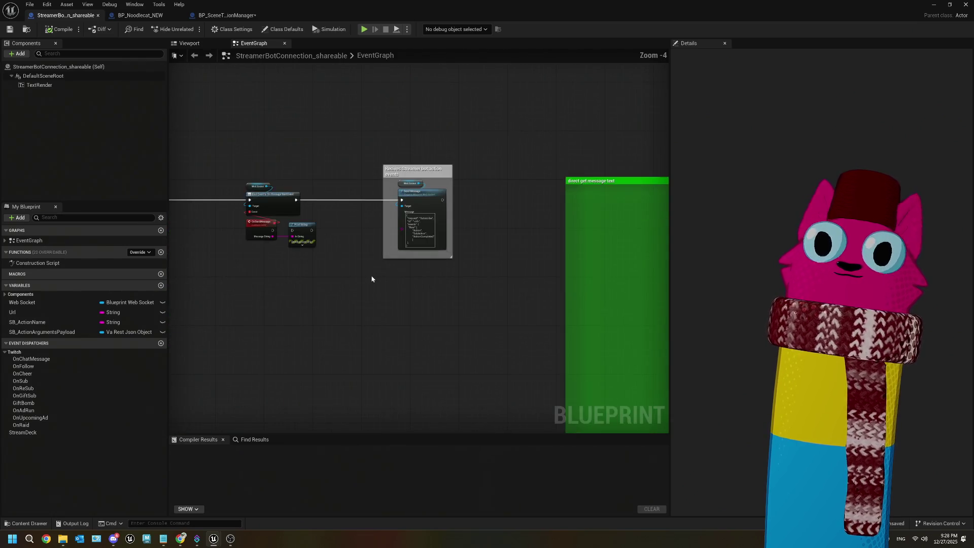
{"action": "scroll", "coordinate": [459, 283], "scroll_direction": "up", "scroll_amount": 1}
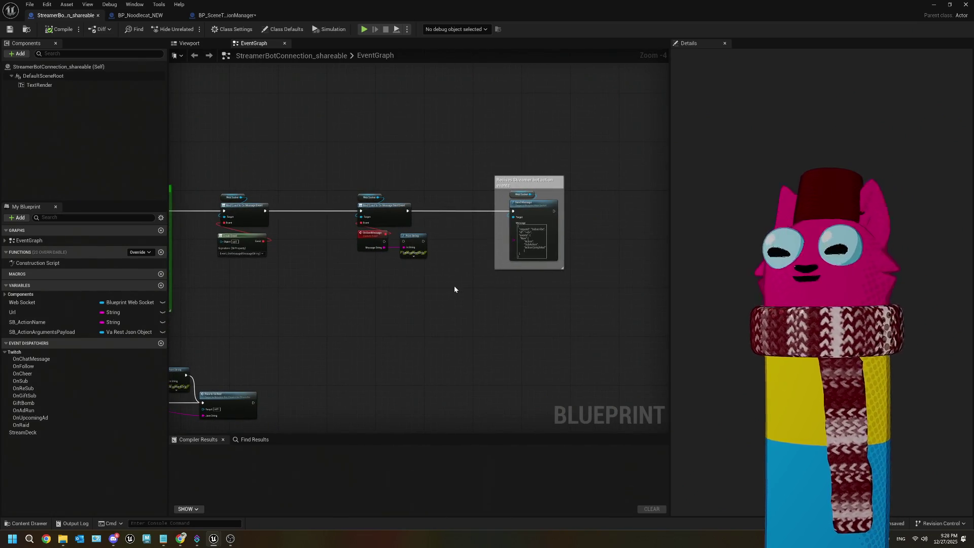
{"action": "mouse_move", "coordinate": [460, 278]}
{"action": "left_mouse_down"}
{"action": "mouse_move", "coordinate": [369, 274]}
{"action": "mouse_move", "coordinate": [359, 304]}
{"action": "mouse_move", "coordinate": [327, 294]}
{"action": "left_mouse_up"}
{"action": "scroll", "coordinate": [443, 266], "scroll_direction": "up", "scroll_amount": 3}
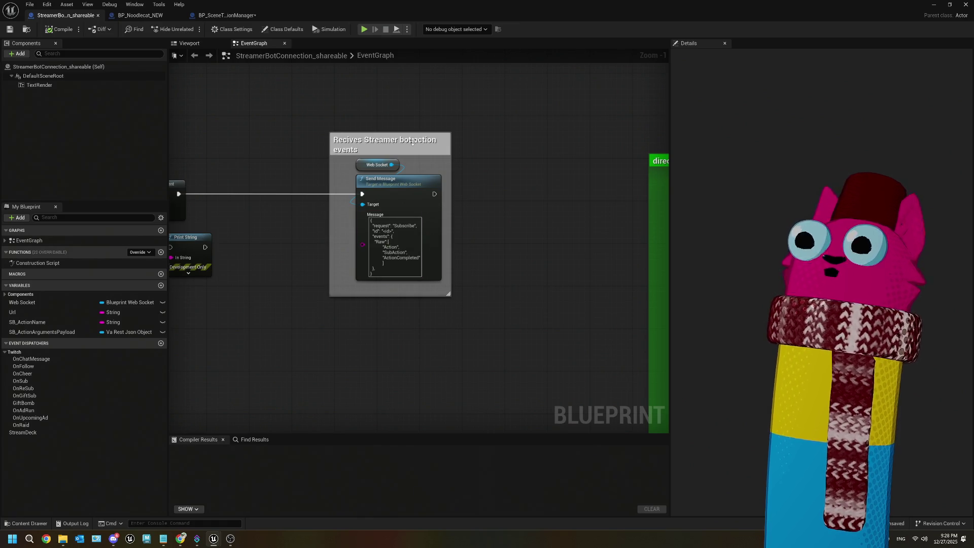
{"action": "left_click_drag", "start_coordinate": [420, 302], "coordinate": [372, 165]}
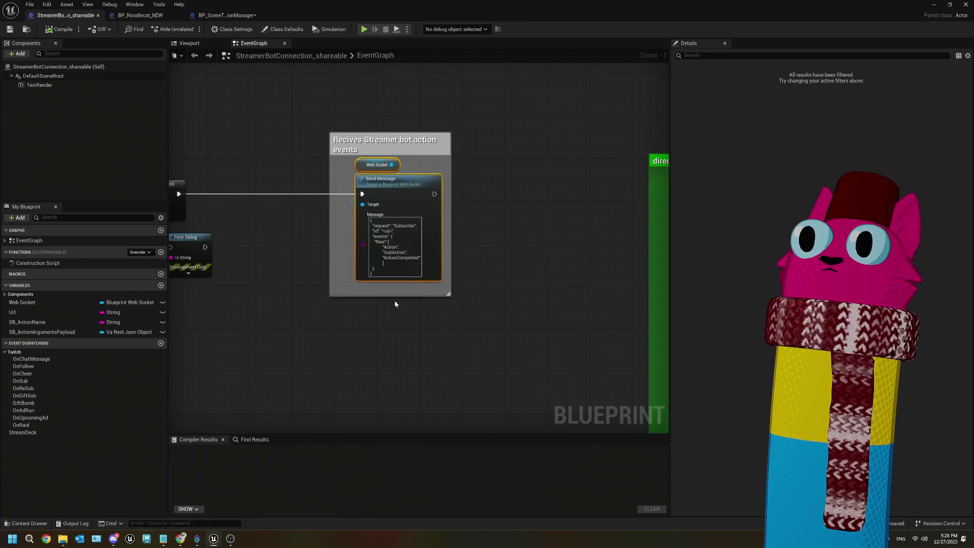
{"action": "scroll", "coordinate": [408, 315], "scroll_direction": "up", "scroll_amount": 1}
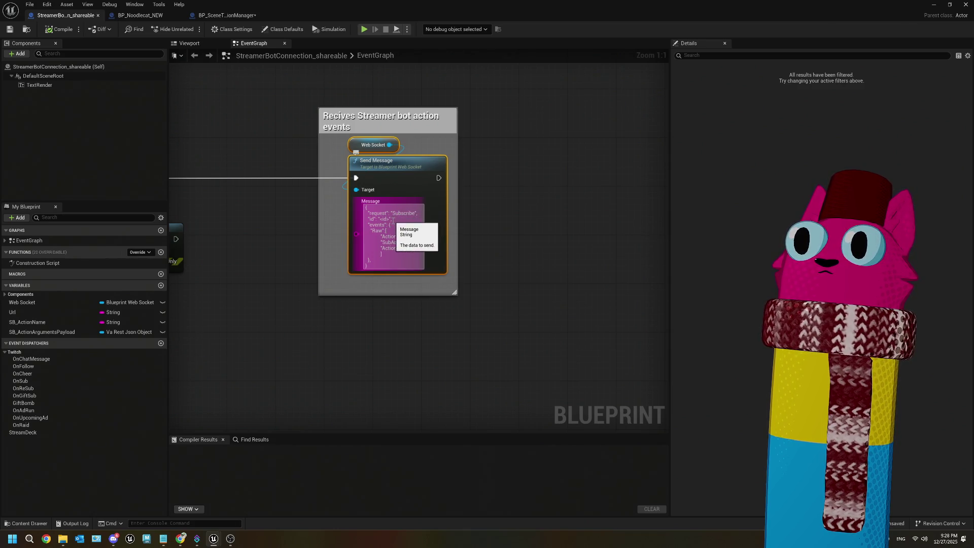
{"action": "scroll", "coordinate": [413, 357], "scroll_direction": "down", "scroll_amount": 2}
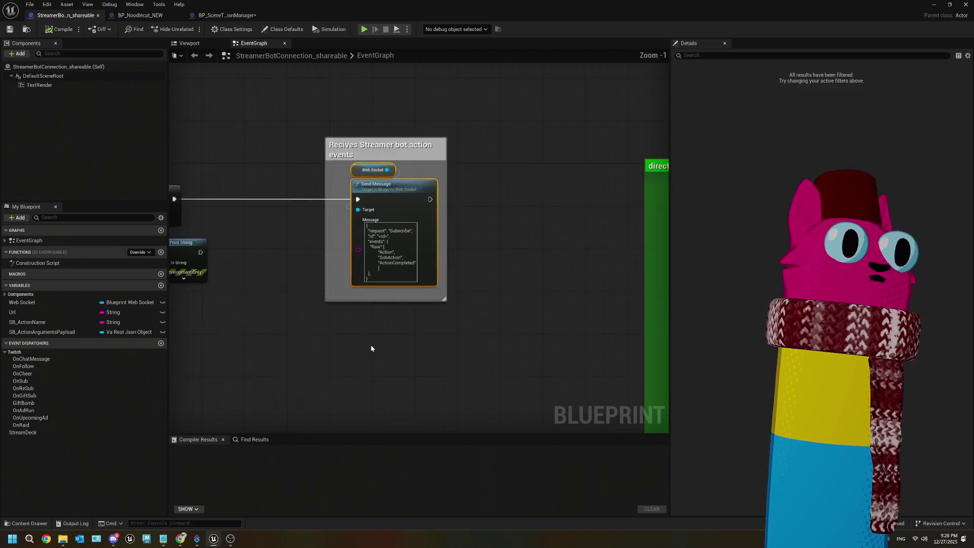
{"action": "left_click_drag", "start_coordinate": [448, 329], "coordinate": [532, 323]}
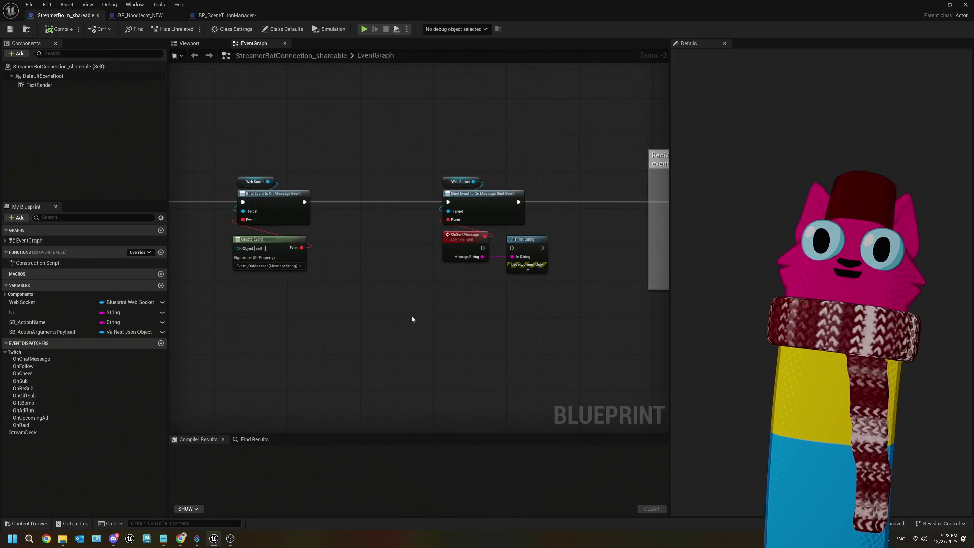
Wire OnSentMessage's exec to Print String, compile and save, and minimize the Blueprint editor
{"action": "scroll", "coordinate": [361, 302], "scroll_direction": "up", "scroll_amount": 1}
{"action": "left_click_drag", "start_coordinate": [360, 302], "coordinate": [366, 297]}
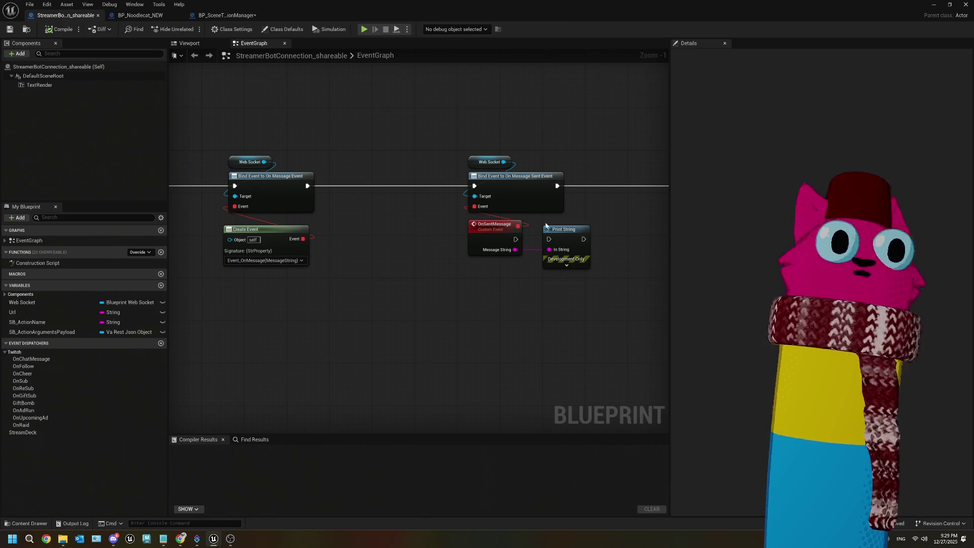
{"action": "left_click_drag", "start_coordinate": [515, 240], "coordinate": [551, 244]}
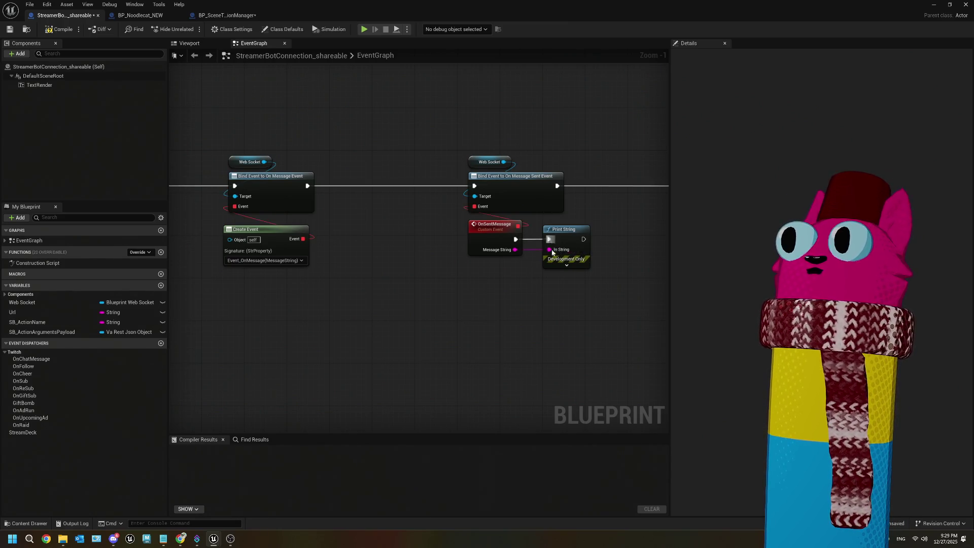
{"action": "left_click_drag", "start_coordinate": [539, 301], "coordinate": [493, 301]}
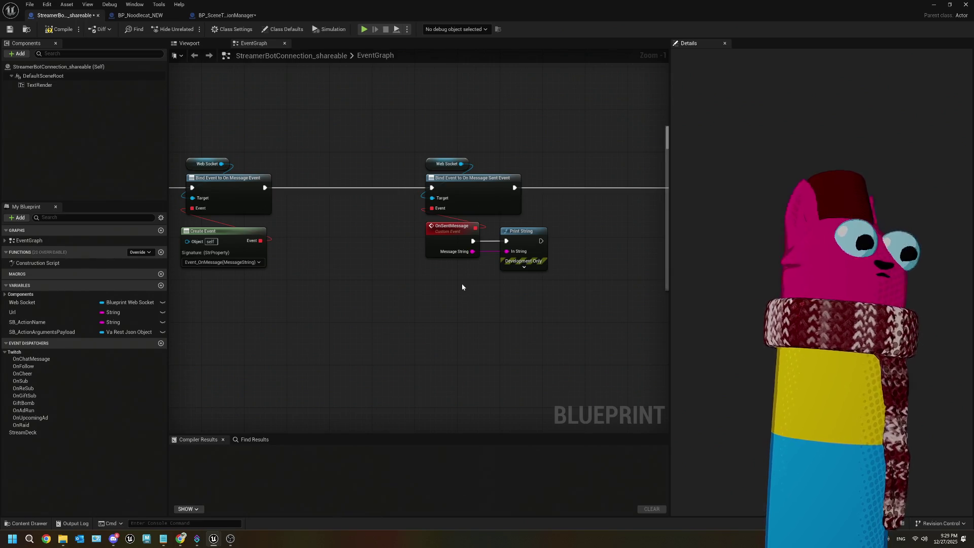
{"action": "left_click", "coordinate": [11, 29]}
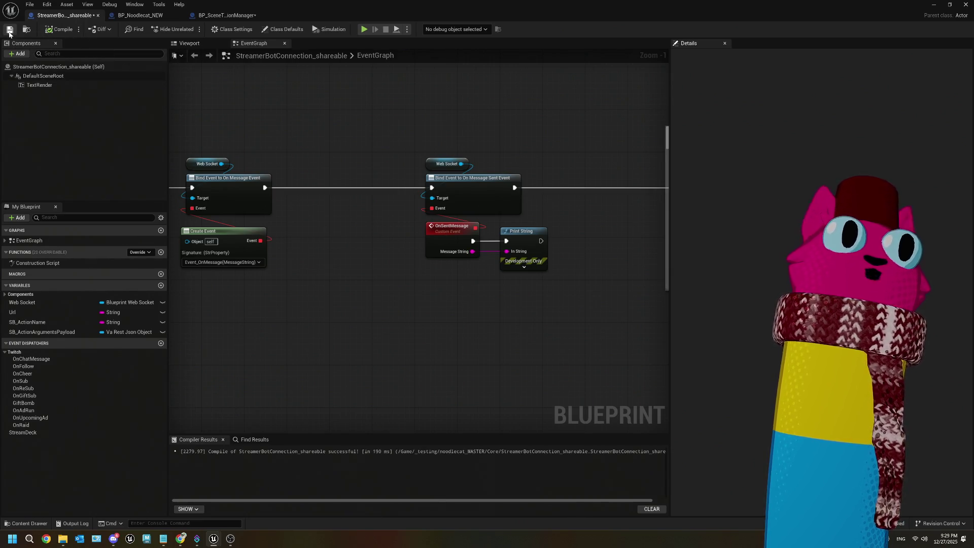
{"action": "left_click", "coordinate": [932, 5]}
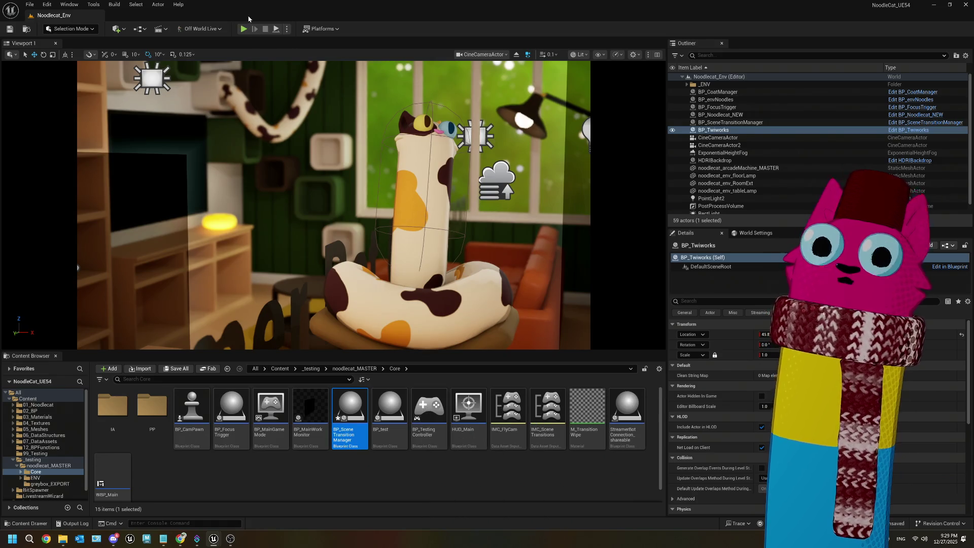
Move the browser error page out of the way to expose the level viewport
{"action": "left_click", "coordinate": [188, 541]}
{"action": "left_click_drag", "start_coordinate": [649, 98], "coordinate": [455, 98]}
{"action": "left_click_drag", "start_coordinate": [389, 12], "coordinate": [389, 221]}
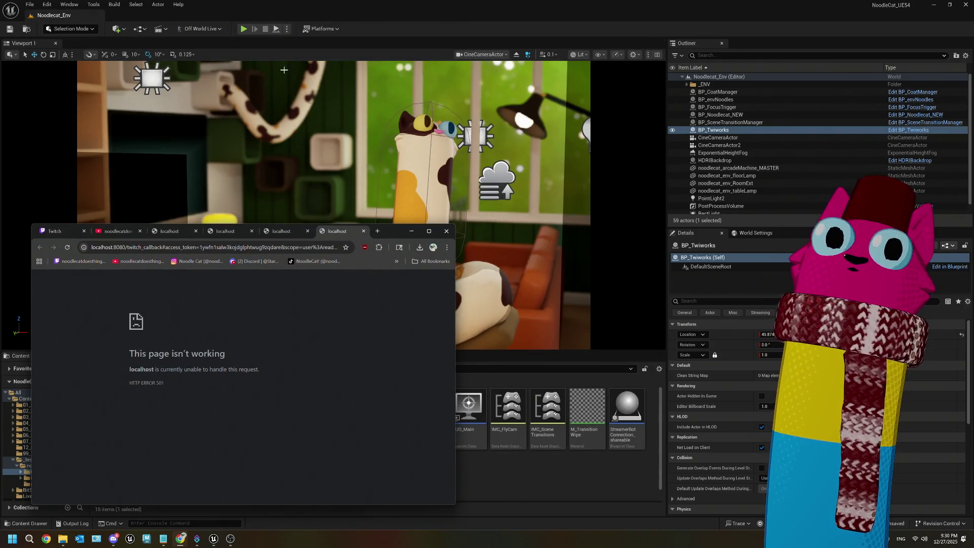
{"action": "left_click", "coordinate": [411, 227]}
Run a Play-in-Editor test of Noodlecat_Env and stop it with Esc
{"action": "left_click", "coordinate": [243, 29]}
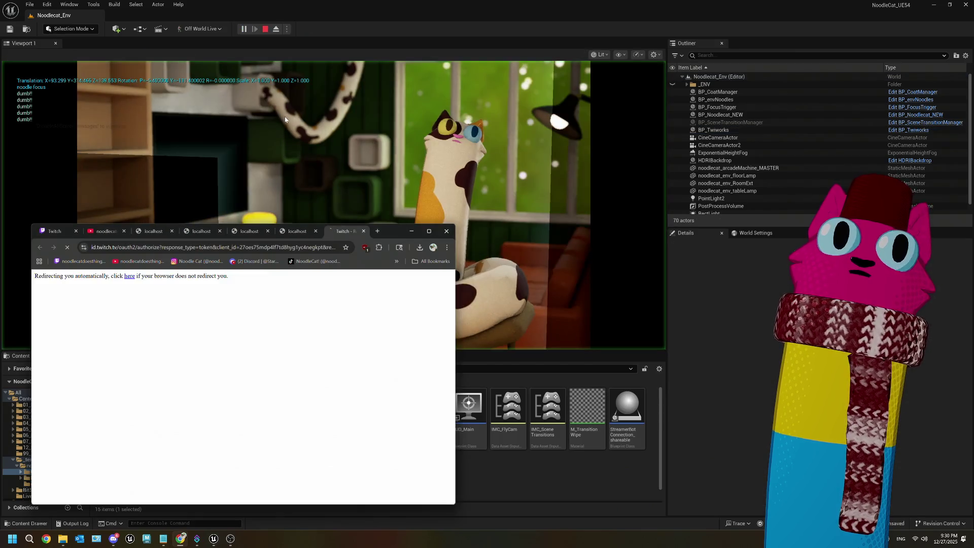
{"action": "left_click", "coordinate": [123, 126]}
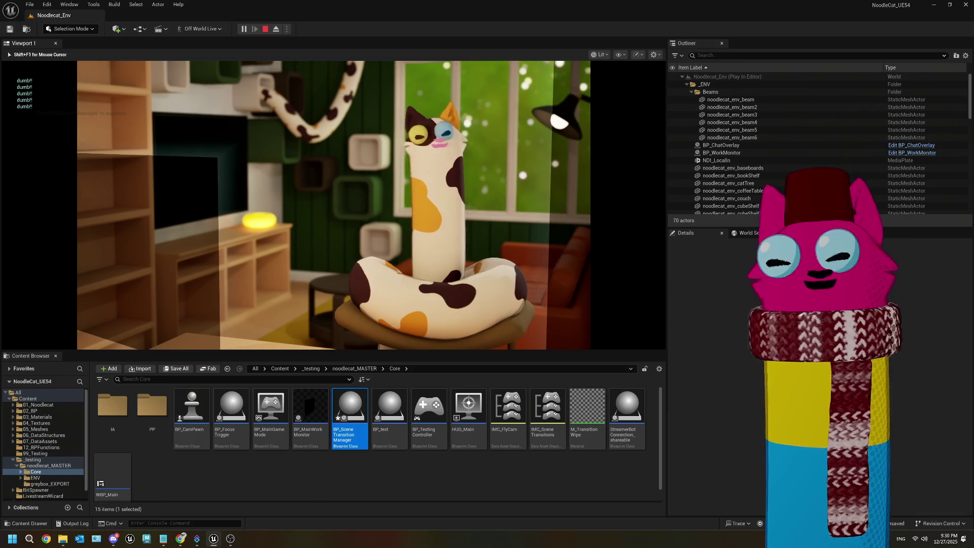
{"action": "key", "text": "Escape"}
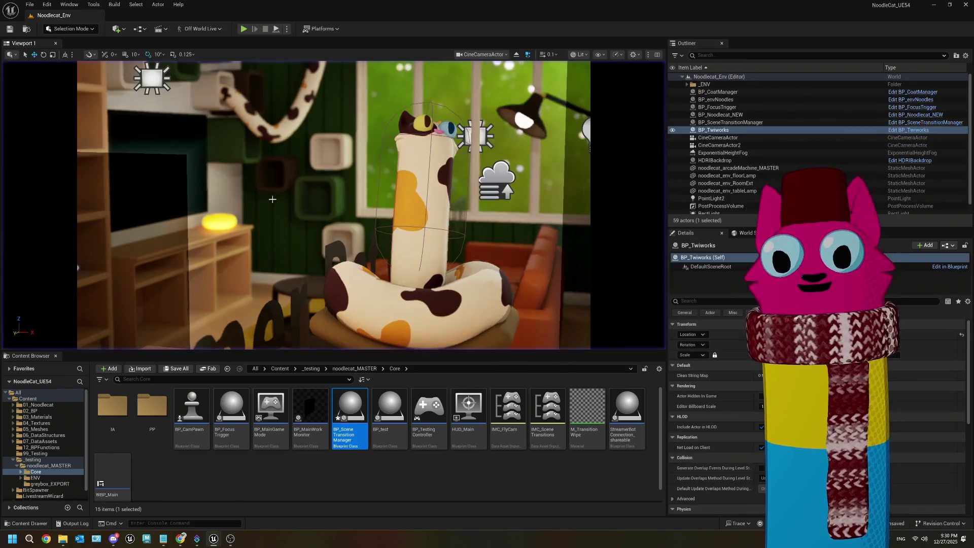
Save all changes and open BP_SceneTransitionManager from the Content Browser
{"action": "left_click", "coordinate": [292, 488]}
{"action": "key", "text": "ctrl+s"}
{"action": "double_click", "coordinate": [345, 410]}
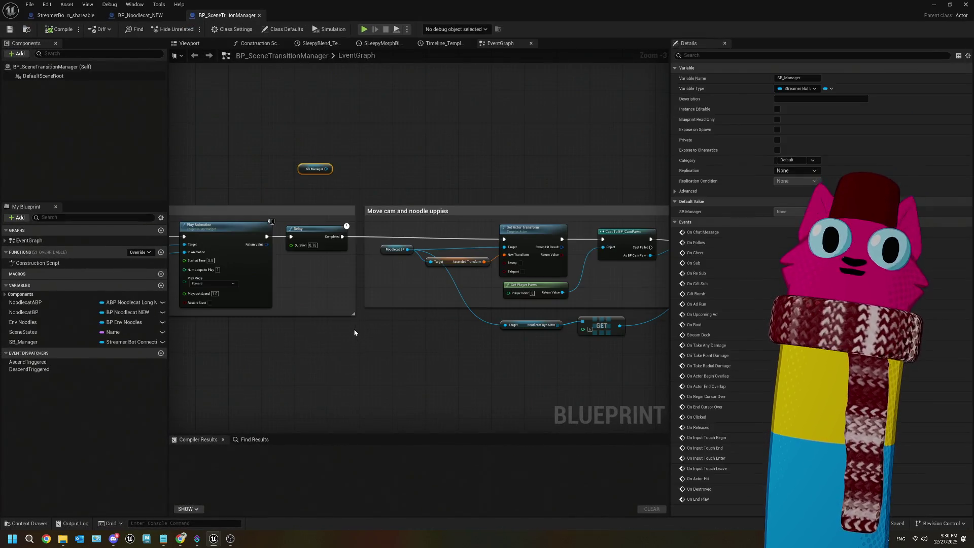
Recentre the StreamerBotConnection_shareable graph on its subscribe node and save the Blueprint
{"action": "left_click", "coordinate": [64, 15]}
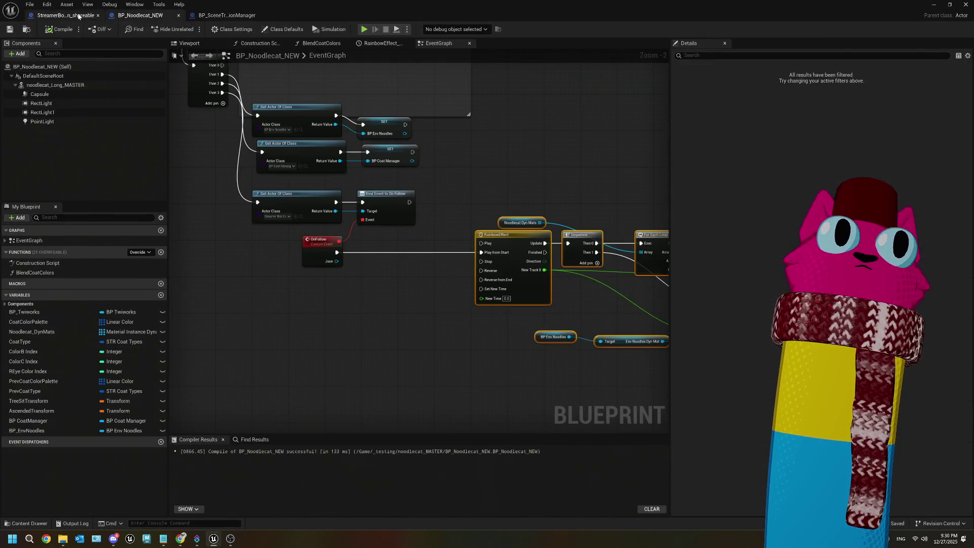
{"action": "scroll", "coordinate": [402, 267], "scroll_direction": "up", "scroll_amount": 3}
{"action": "mouse_move", "coordinate": [403, 268]}
{"action": "left_mouse_down"}
{"action": "mouse_move", "coordinate": [177, 254]}
{"action": "mouse_move", "coordinate": [500, 288]}
{"action": "left_mouse_up"}
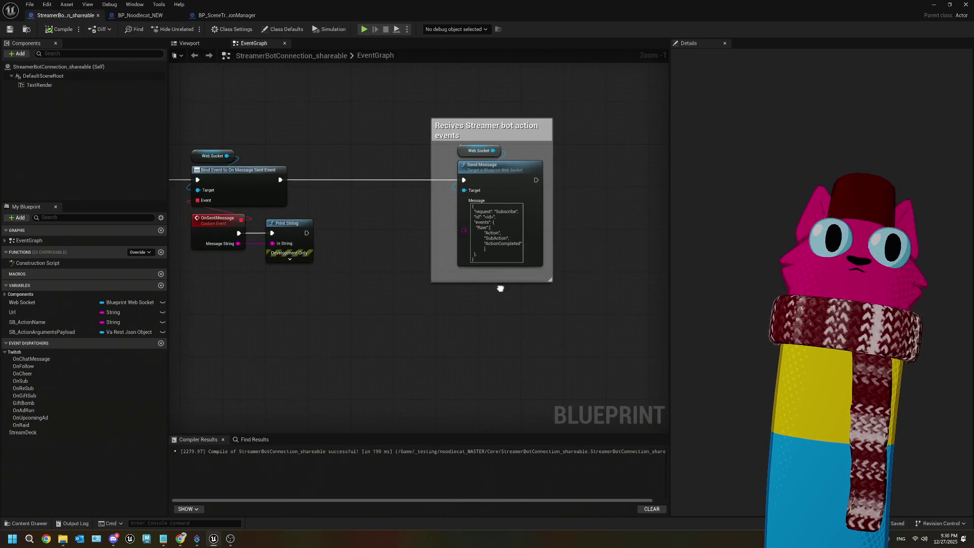
{"action": "left_click_drag", "start_coordinate": [377, 301], "coordinate": [426, 293]}
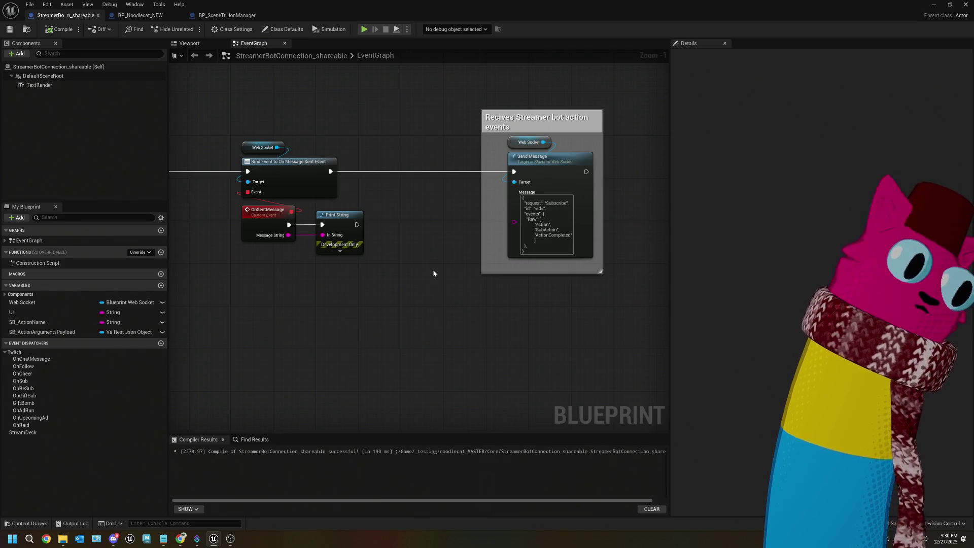
{"action": "left_click", "coordinate": [10, 29]}
Glance at the BP_SceneTransitionManager graph, then return to StreamerBotConnection_shareable
{"action": "left_click", "coordinate": [237, 14]}
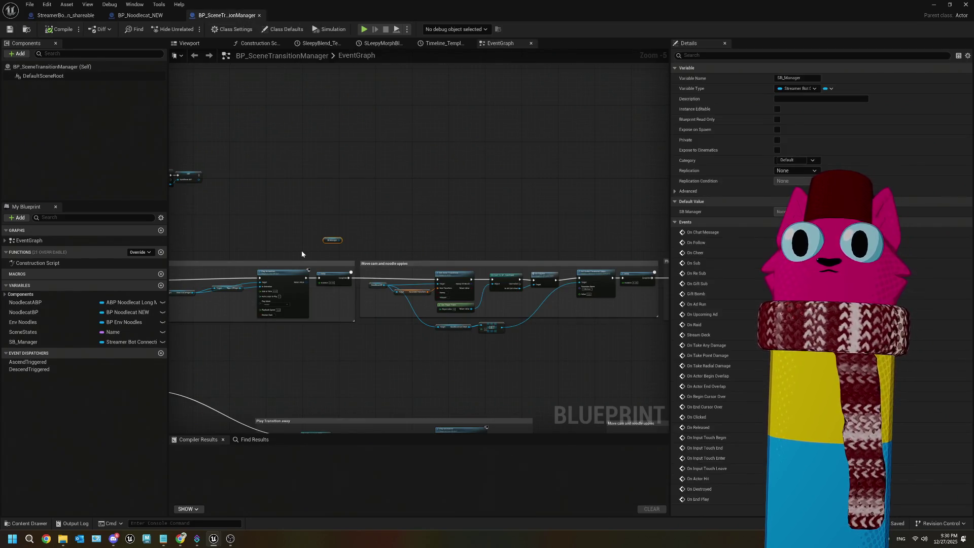
{"action": "scroll", "coordinate": [301, 250], "scroll_direction": "up", "scroll_amount": 2}
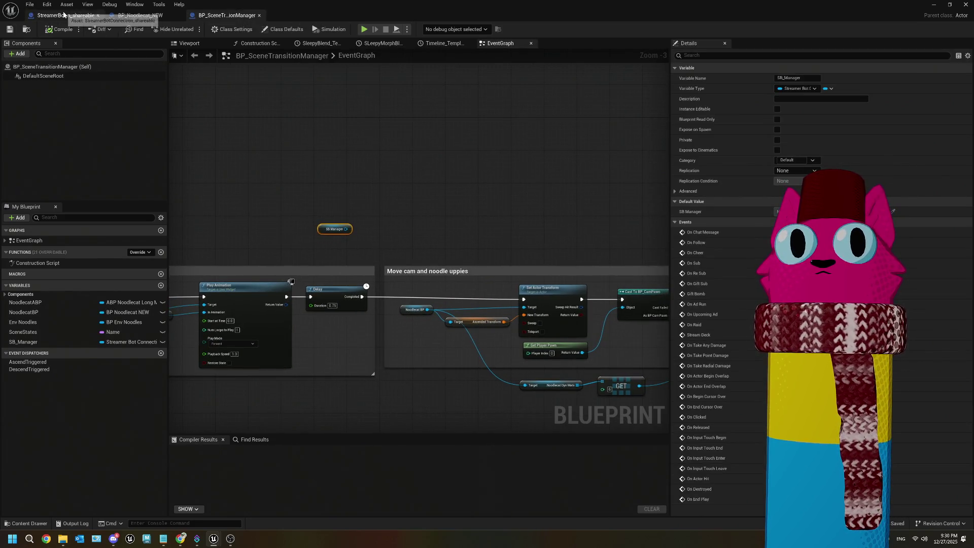
{"action": "left_click", "coordinate": [66, 14]}
{"action": "scroll", "coordinate": [321, 262], "scroll_direction": "down", "scroll_amount": 1}
{"action": "scroll", "coordinate": [369, 297], "scroll_direction": "down", "scroll_amount": 3}
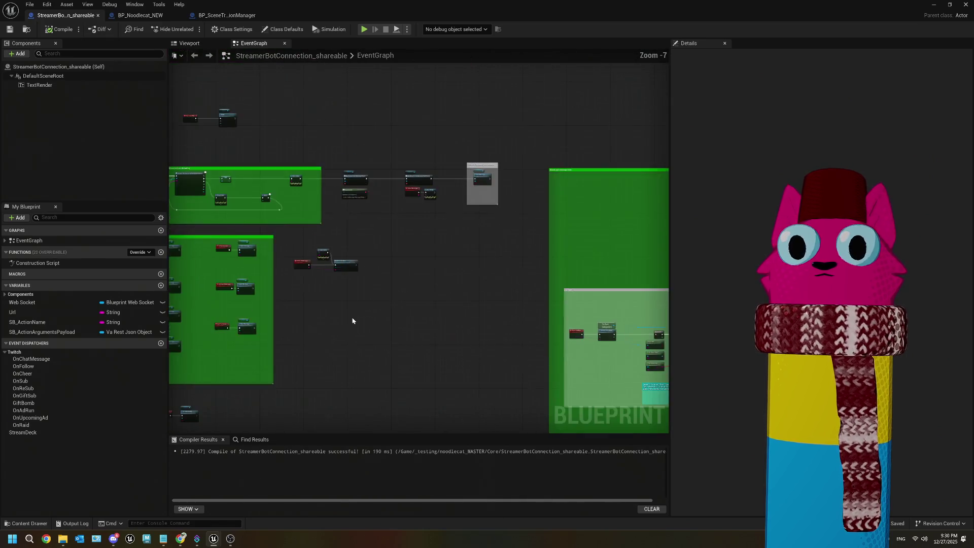
{"action": "scroll", "coordinate": [276, 237], "scroll_direction": "up", "scroll_amount": 4}
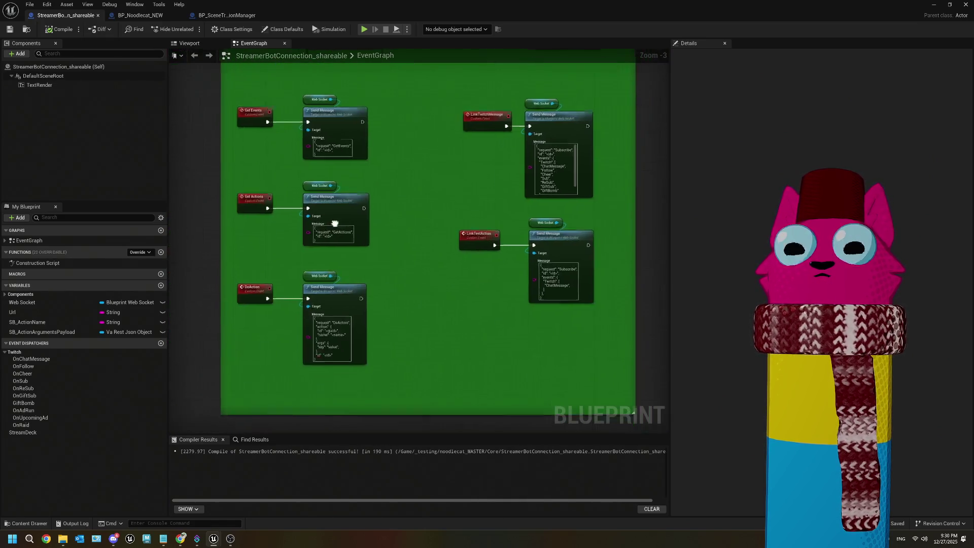
{"action": "mouse_move", "coordinate": [330, 213]}
{"action": "left_mouse_down"}
{"action": "mouse_move", "coordinate": [344, 354]}
{"action": "mouse_move", "coordinate": [222, 371]}
{"action": "mouse_move", "coordinate": [254, 314]}
{"action": "mouse_move", "coordinate": [516, 180]}
{"action": "mouse_move", "coordinate": [319, 233]}
{"action": "mouse_move", "coordinate": [320, 272]}
{"action": "left_mouse_up"}
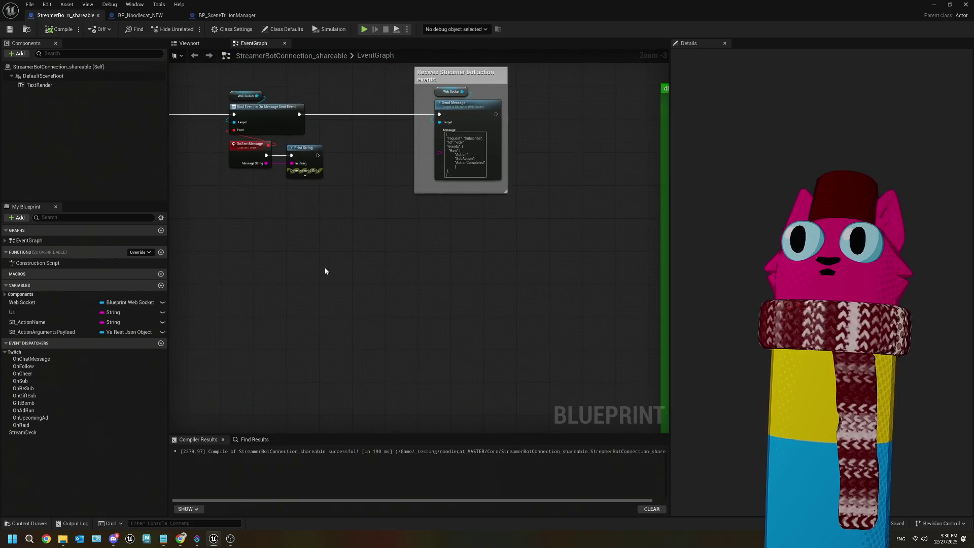
{"action": "scroll", "coordinate": [440, 257], "scroll_direction": "up", "scroll_amount": 1}
{"action": "left_click_drag", "start_coordinate": [440, 256], "coordinate": [380, 283]}
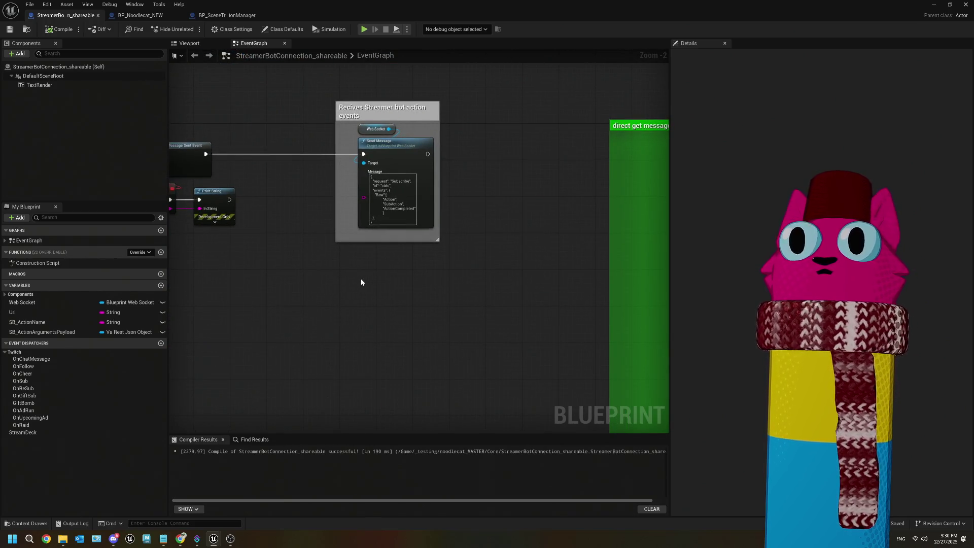
{"action": "scroll", "coordinate": [432, 218], "scroll_direction": "up", "scroll_amount": 1}
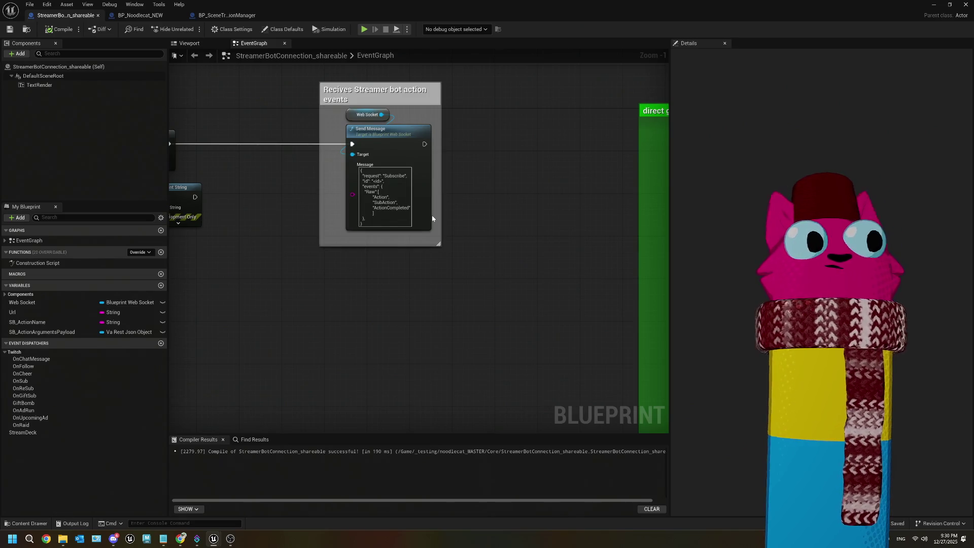
{"action": "scroll", "coordinate": [433, 218], "scroll_direction": "up", "scroll_amount": 1}
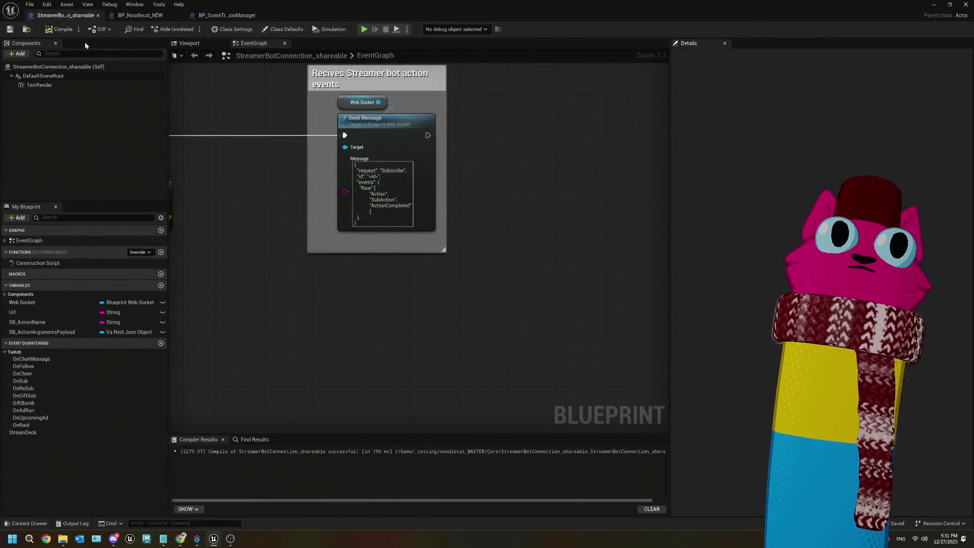
{"action": "scroll", "coordinate": [387, 256], "scroll_direction": "down", "scroll_amount": 2}
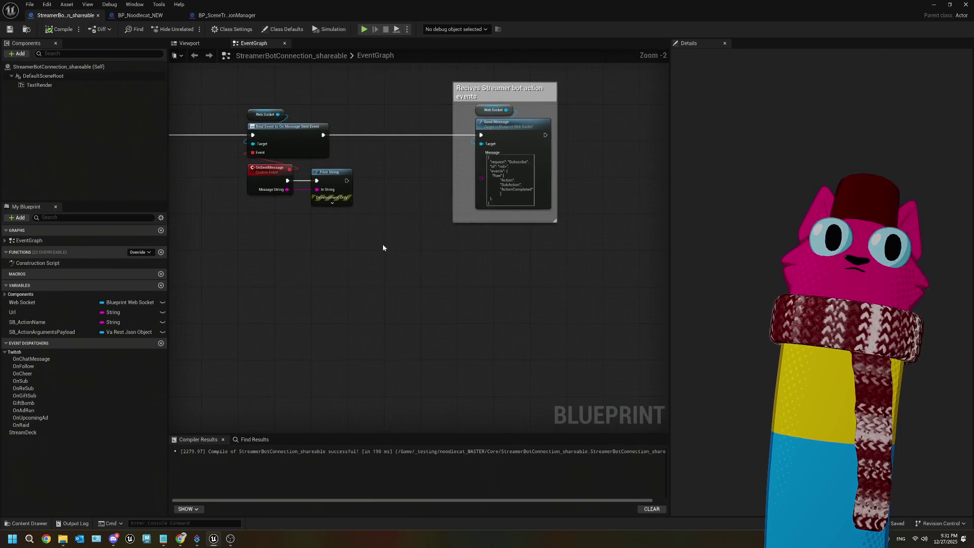
{"action": "left_click_drag", "start_coordinate": [395, 245], "coordinate": [407, 244]}
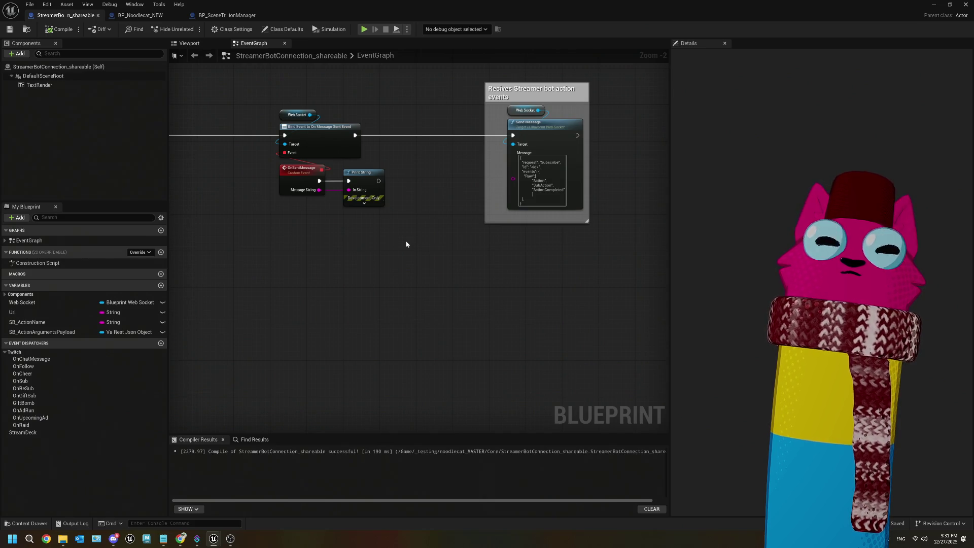
{"action": "left_click", "coordinate": [198, 540]}
{"action": "left_click", "coordinate": [60, 136]}
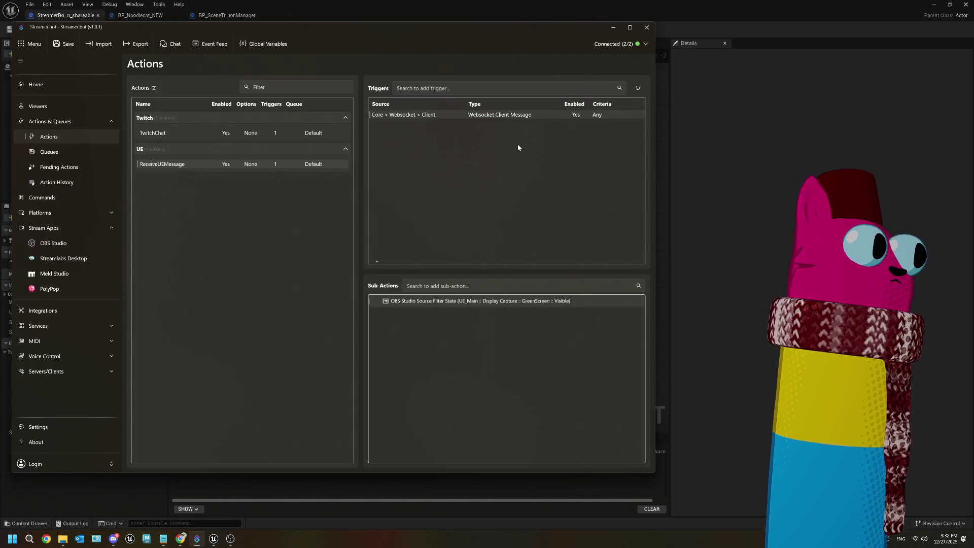
{"action": "left_click", "coordinate": [702, 226]}
{"action": "scroll", "coordinate": [476, 324], "scroll_direction": "down", "scroll_amount": 3}
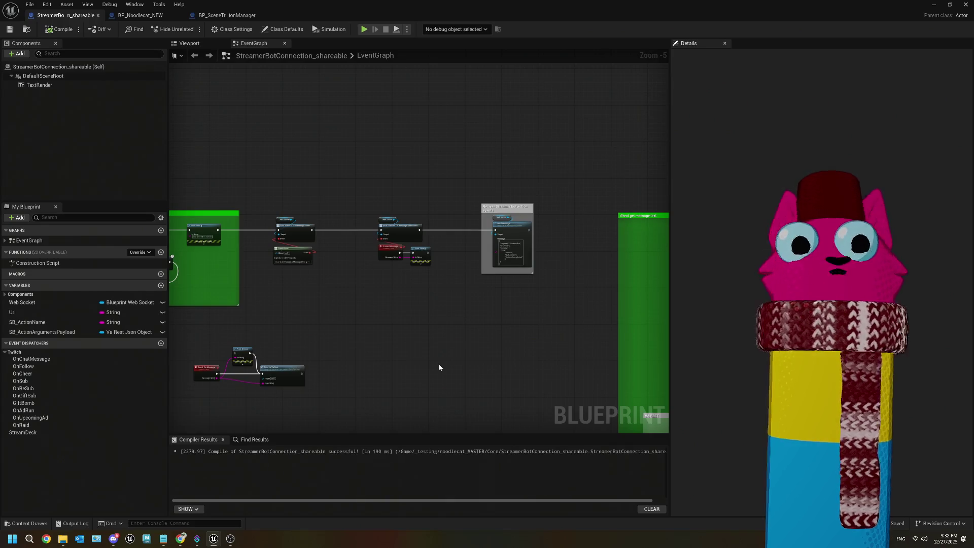
Bring the OnSentMessage and Print String nodes into view and marquee-select them
{"action": "left_click_drag", "start_coordinate": [381, 354], "coordinate": [411, 347]}
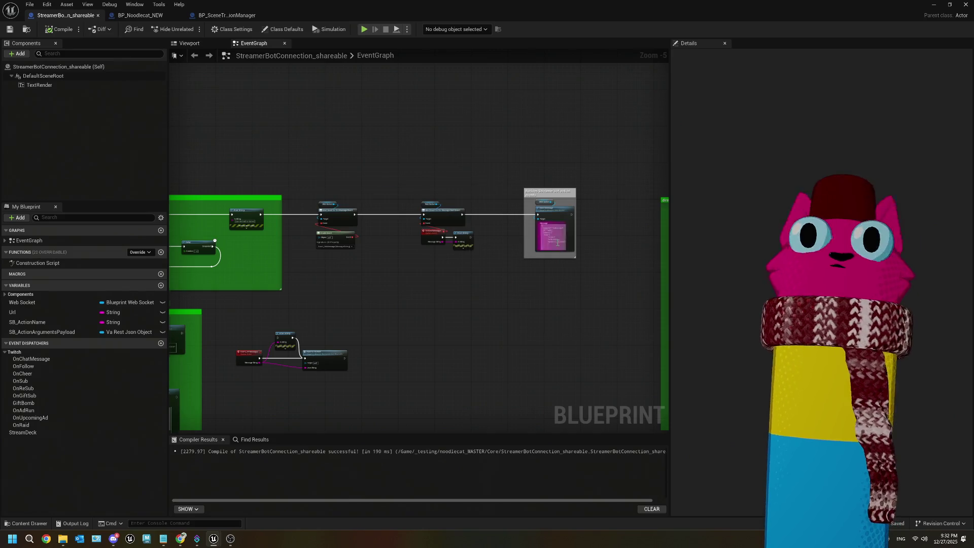
{"action": "scroll", "coordinate": [539, 288], "scroll_direction": "up", "scroll_amount": 4}
{"action": "left_click_drag", "start_coordinate": [522, 305], "coordinate": [499, 254]}
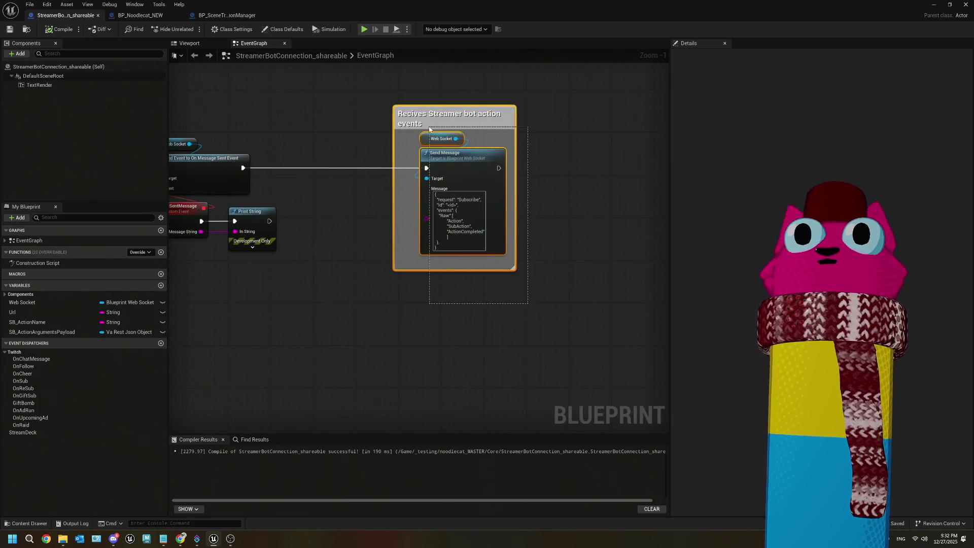
{"action": "left_click", "coordinate": [472, 305]}
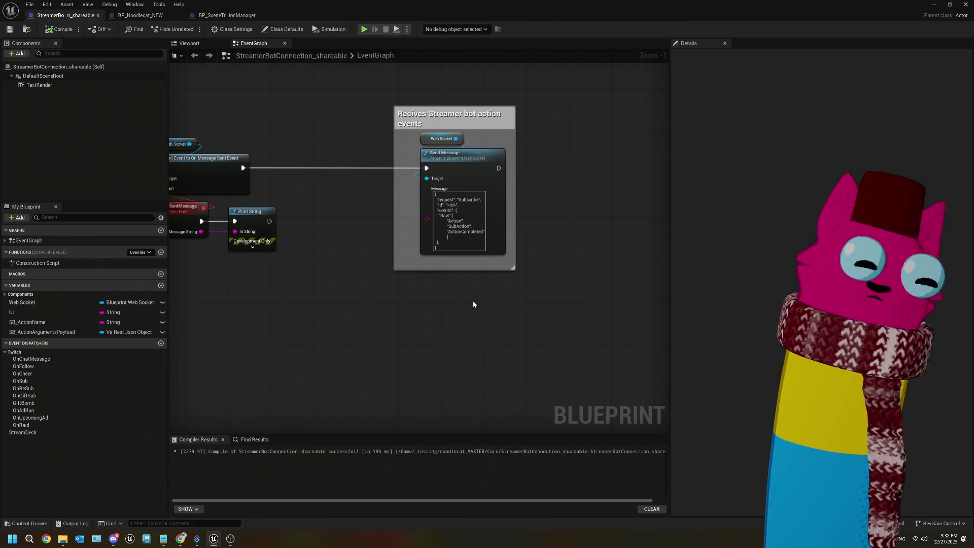
{"action": "left_click_drag", "start_coordinate": [473, 304], "coordinate": [669, 276]}
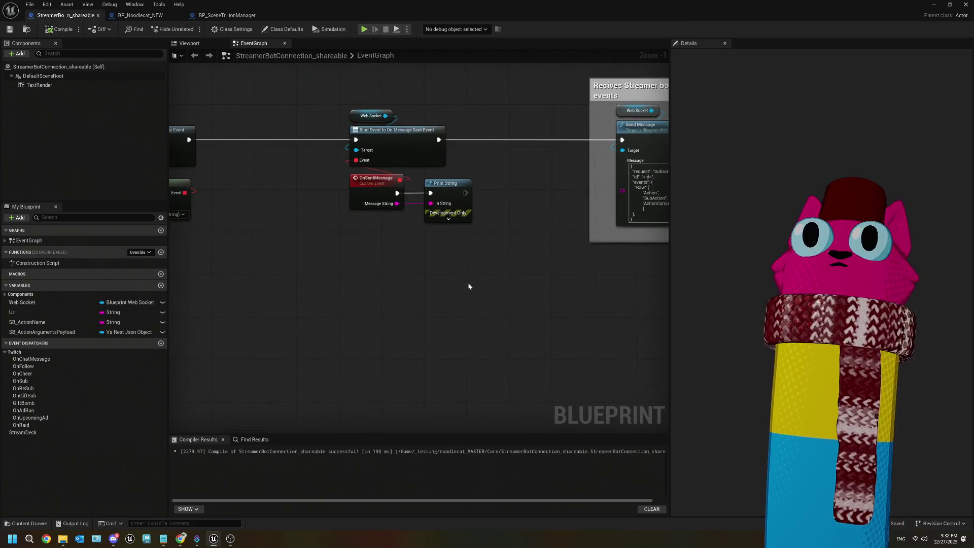
{"action": "left_click_drag", "start_coordinate": [474, 299], "coordinate": [358, 194]}
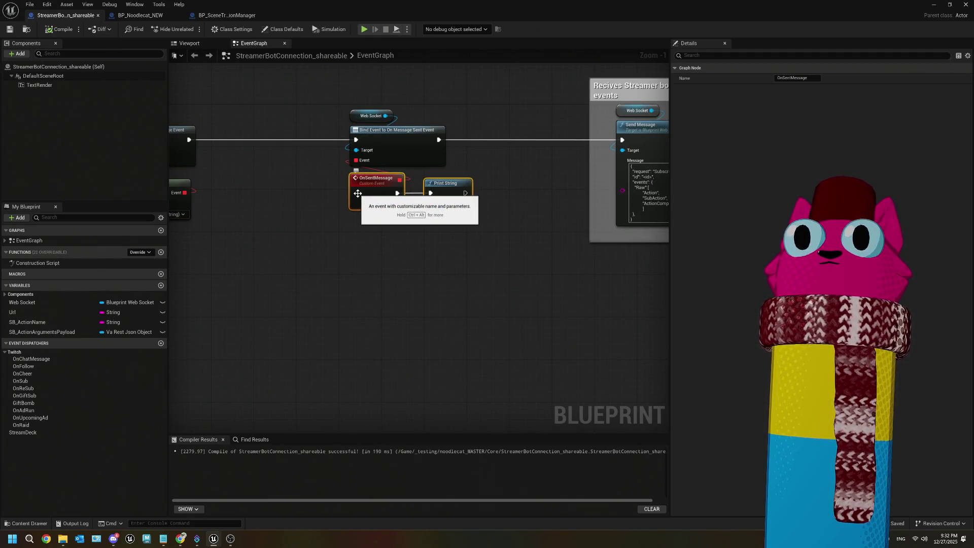
{"action": "left_click_drag", "start_coordinate": [456, 290], "coordinate": [366, 201]}
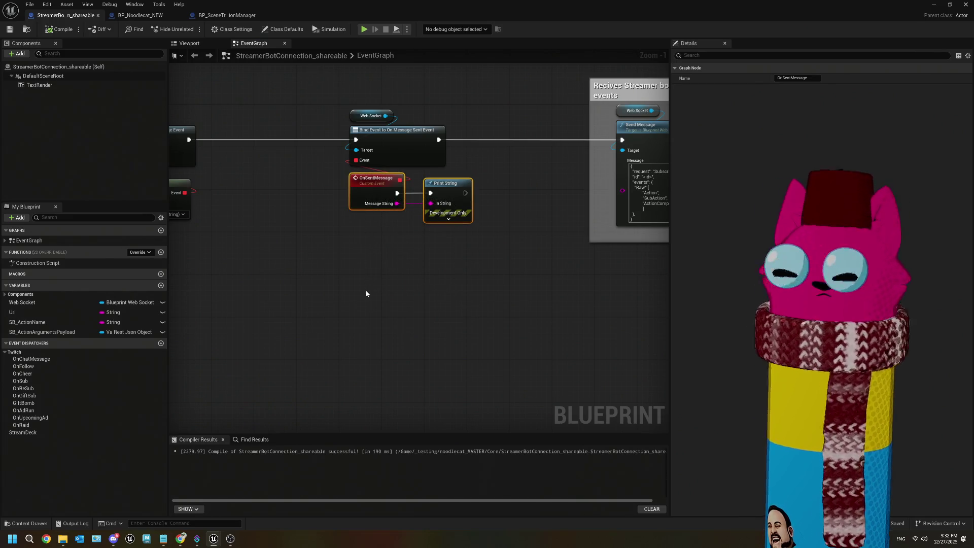
Pan to the 'Recives Streamer bot action events' comment and cancel a stray Bind Event connection
{"action": "left_click_drag", "start_coordinate": [365, 293], "coordinate": [249, 293]}
{"action": "left_click_drag", "start_coordinate": [320, 140], "coordinate": [360, 164]}
{"action": "left_click", "coordinate": [423, 415]}
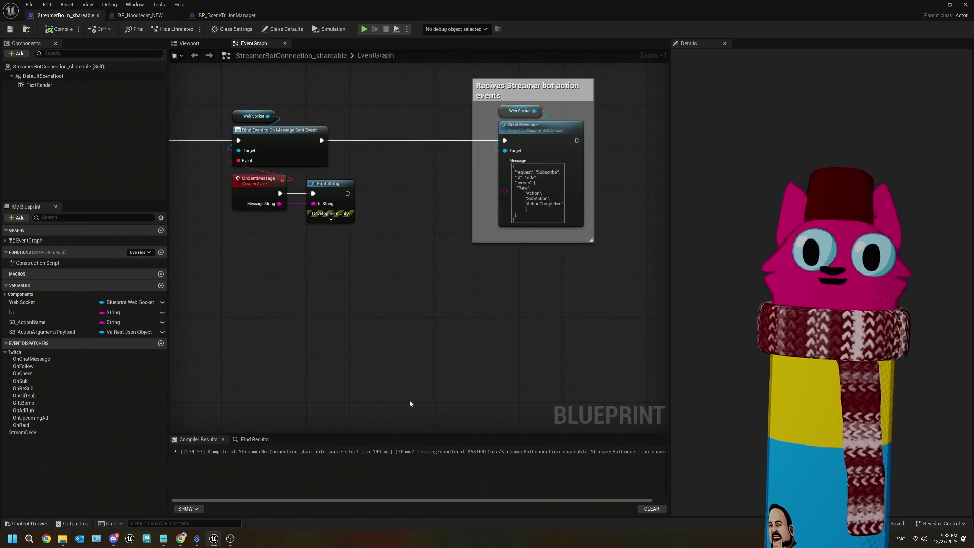
{"action": "scroll", "coordinate": [534, 276], "scroll_direction": "up", "scroll_amount": 1}
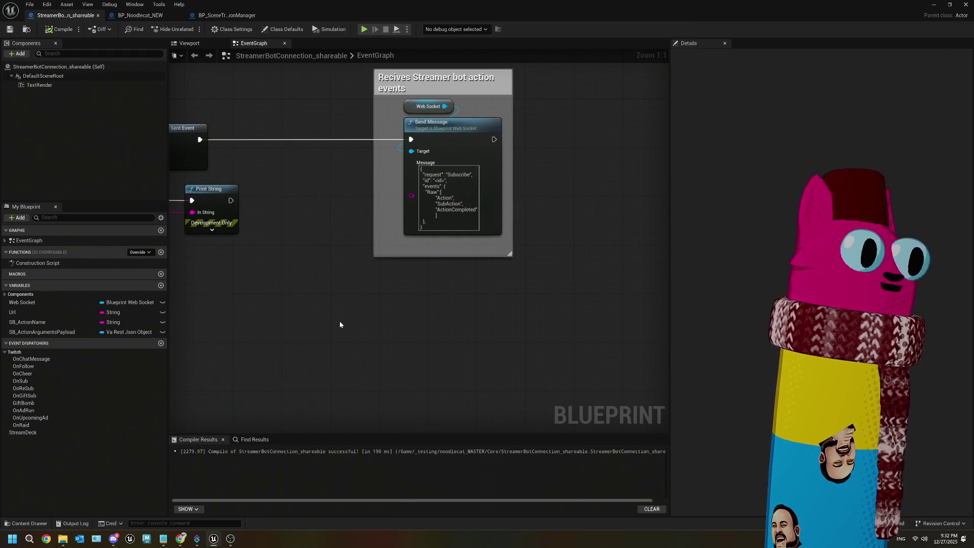
{"action": "scroll", "coordinate": [421, 313], "scroll_direction": "down", "scroll_amount": 3}
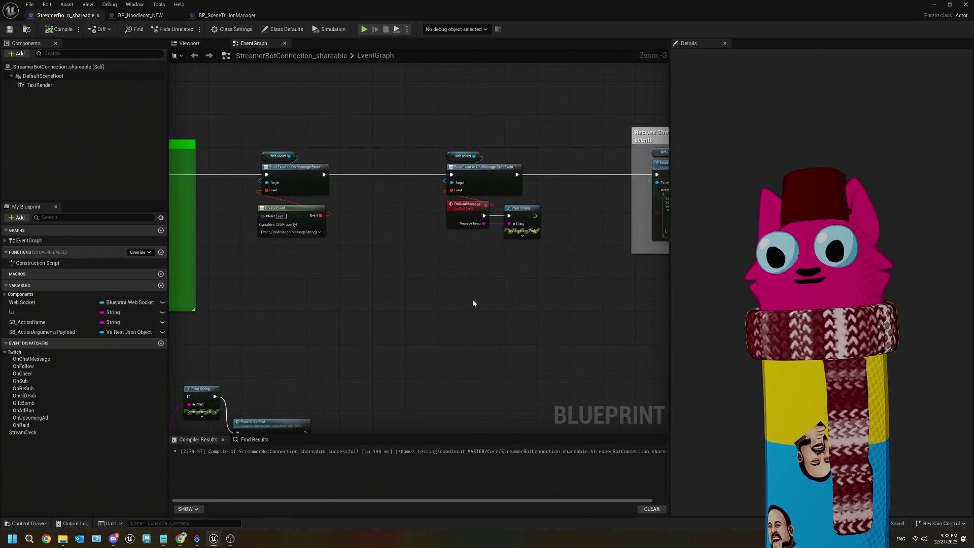
{"action": "scroll", "coordinate": [472, 303], "scroll_direction": "down", "scroll_amount": 2}
{"action": "scroll", "coordinate": [428, 326], "scroll_direction": "up", "scroll_amount": 4}
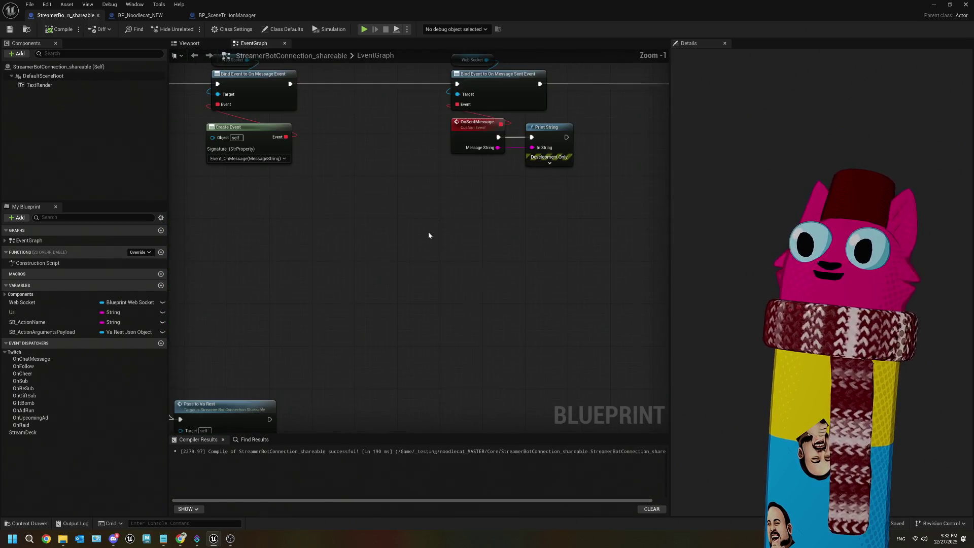
{"action": "scroll", "coordinate": [429, 236], "scroll_direction": "up", "scroll_amount": 1}
Inspect OnSentMessage, Print String and the subscribe Send Message node, then save and move the editor aside
{"action": "left_click_drag", "start_coordinate": [445, 261], "coordinate": [390, 218]}
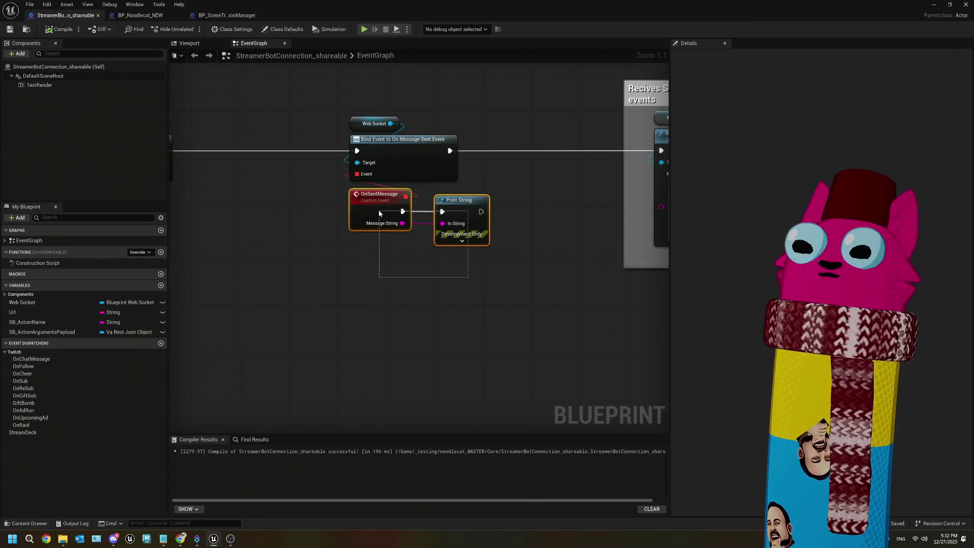
{"action": "mouse_move", "coordinate": [422, 292]}
{"action": "left_mouse_down"}
{"action": "mouse_move", "coordinate": [327, 235]}
{"action": "mouse_move", "coordinate": [302, 200]}
{"action": "left_mouse_up"}
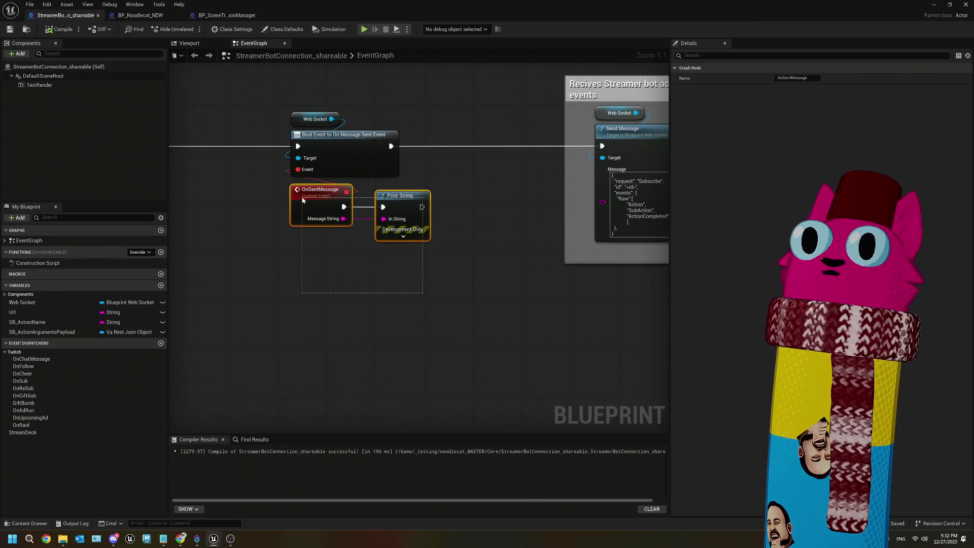
{"action": "mouse_move", "coordinate": [486, 333]}
{"action": "left_mouse_down"}
{"action": "mouse_move", "coordinate": [391, 319]}
{"action": "mouse_move", "coordinate": [422, 325]}
{"action": "left_mouse_up"}
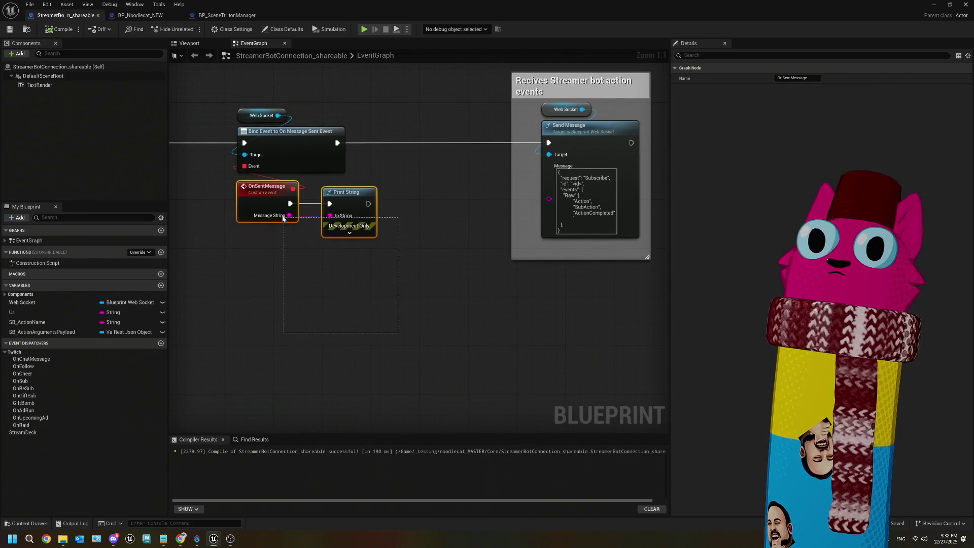
{"action": "left_click", "coordinate": [593, 151]}
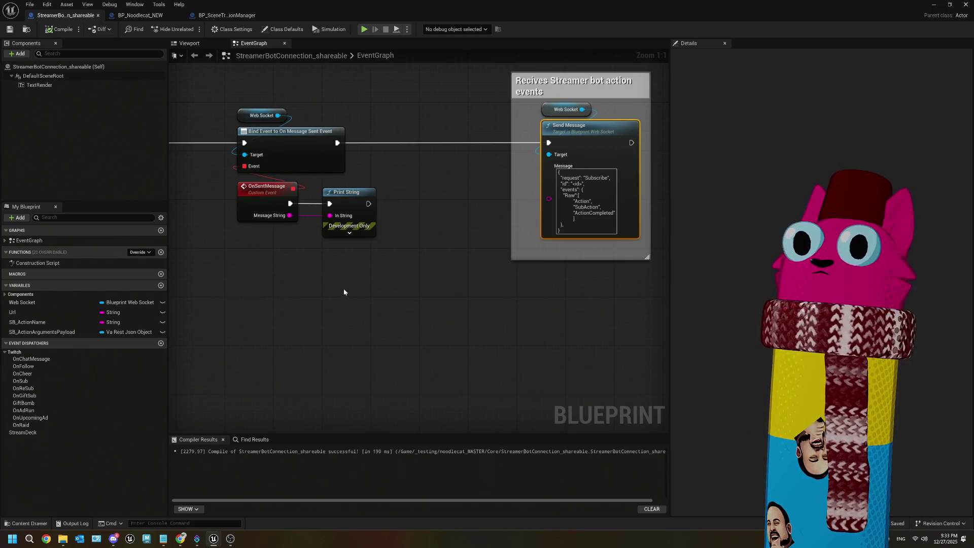
{"action": "mouse_move", "coordinate": [342, 294]}
{"action": "left_mouse_down"}
{"action": "mouse_move", "coordinate": [253, 203]}
{"action": "mouse_move", "coordinate": [290, 273]}
{"action": "left_mouse_up"}
{"action": "key", "text": "ctrl+s"}
{"action": "mouse_move", "coordinate": [324, 14]}
{"action": "left_mouse_down"}
{"action": "mouse_move", "coordinate": [523, 273]}
{"action": "mouse_move", "coordinate": [361, 348]}
{"action": "mouse_move", "coordinate": [361, 371]}
{"action": "left_mouse_up"}
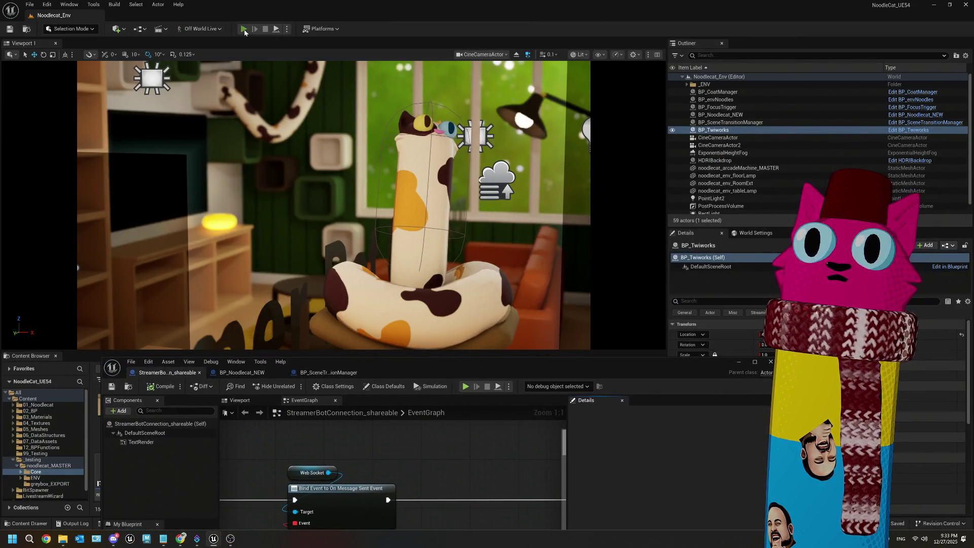
Play Noodlecat_Env briefly to see 'dumb!' printed, stop it, and maximize the Blueprint editor
{"action": "left_click", "coordinate": [243, 29]}
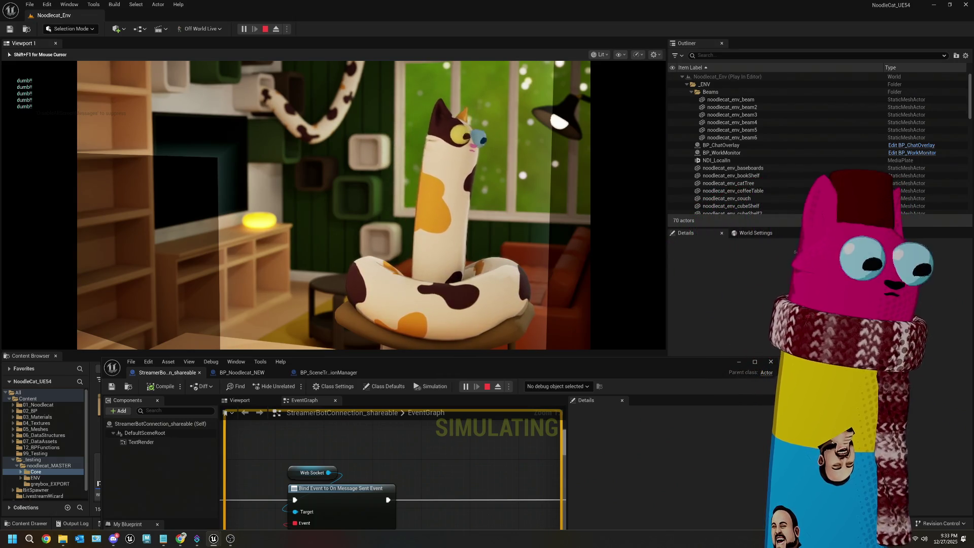
{"action": "key", "text": "Escape"}
{"action": "left_click_drag", "start_coordinate": [552, 365], "coordinate": [565, 2]}
{"action": "scroll", "coordinate": [462, 260], "scroll_direction": "down", "scroll_amount": 3}
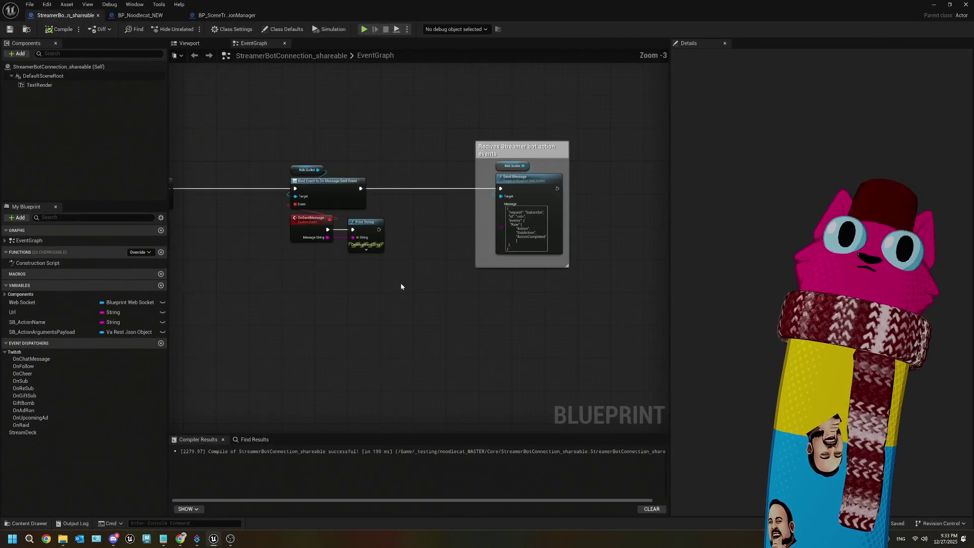
Inspect Event_OnMessage and the large green comment box, then minimize the Blueprint editor
{"action": "scroll", "coordinate": [417, 240], "scroll_direction": "down", "scroll_amount": 3}
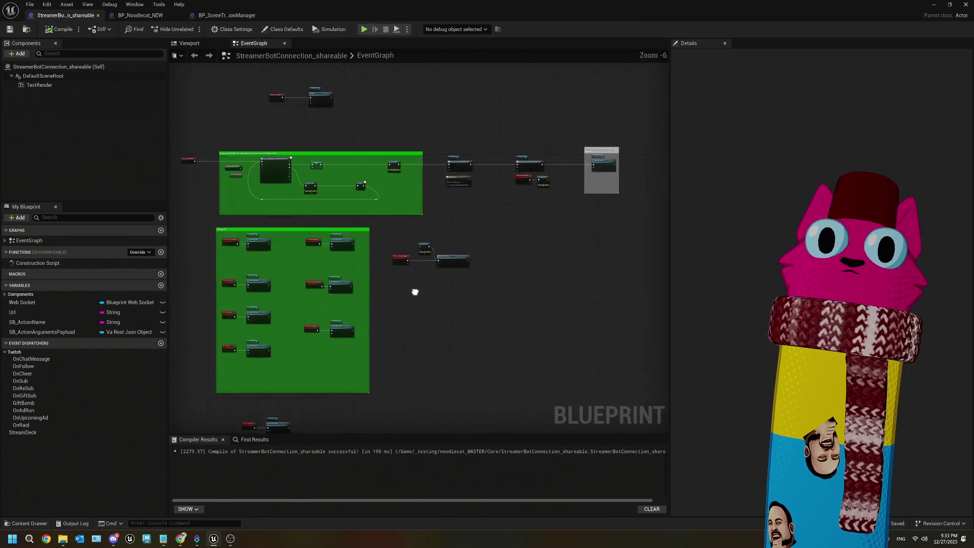
{"action": "scroll", "coordinate": [370, 281], "scroll_direction": "up", "scroll_amount": 4}
{"action": "left_click", "coordinate": [335, 221]}
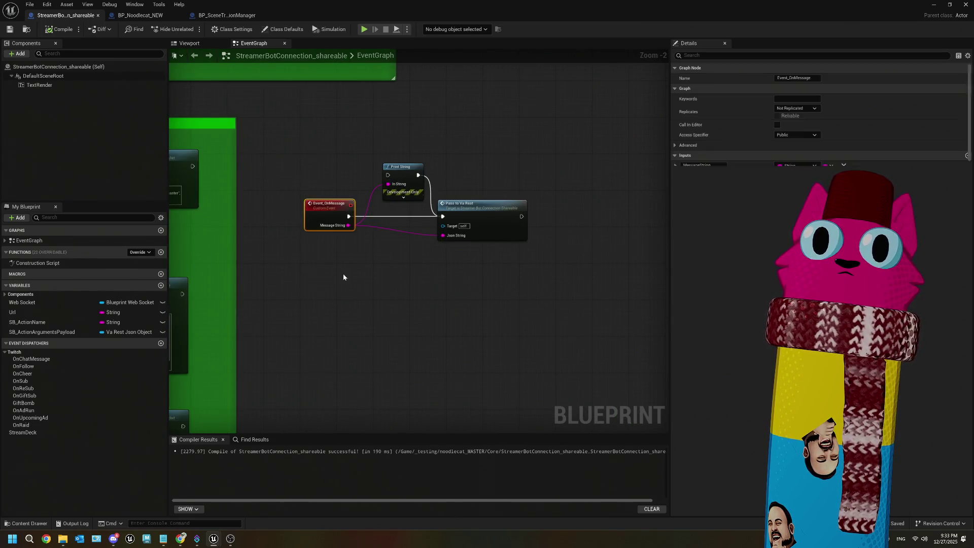
{"action": "scroll", "coordinate": [354, 288], "scroll_direction": "down", "scroll_amount": 4}
{"action": "scroll", "coordinate": [501, 245], "scroll_direction": "up", "scroll_amount": 1}
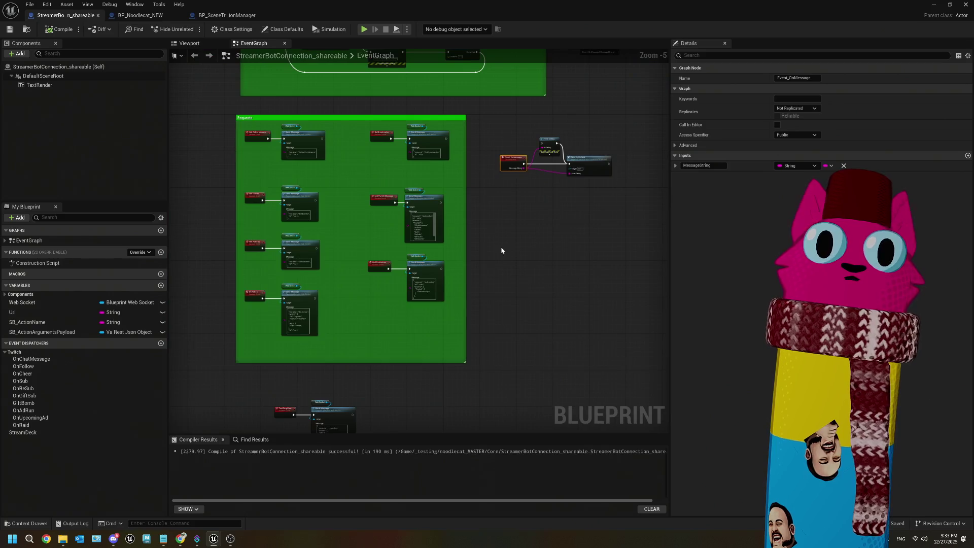
{"action": "mouse_move", "coordinate": [306, 376]}
{"action": "left_mouse_down"}
{"action": "mouse_move", "coordinate": [324, 290]}
{"action": "mouse_move", "coordinate": [324, 221]}
{"action": "left_mouse_up"}
{"action": "scroll", "coordinate": [324, 290], "scroll_direction": "up", "scroll_amount": 4}
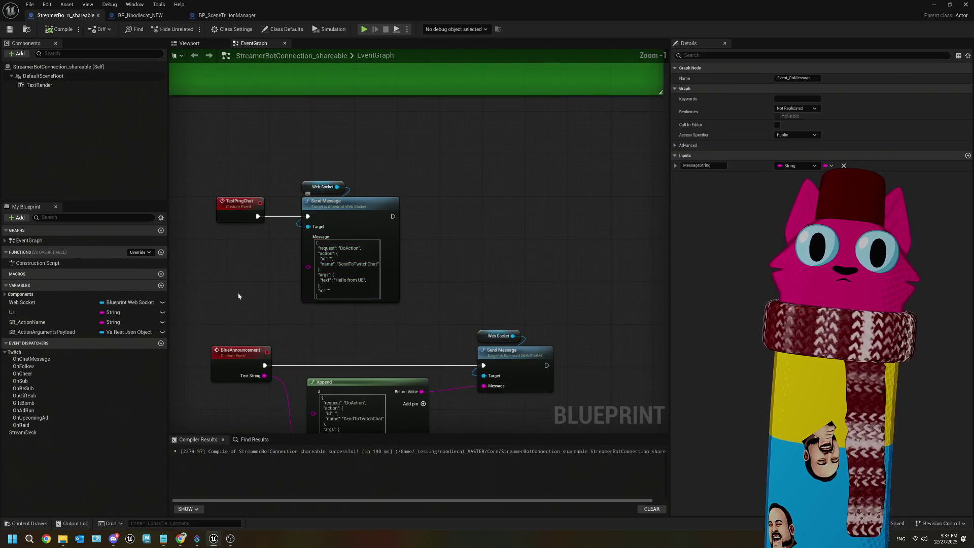
{"action": "scroll", "coordinate": [273, 280], "scroll_direction": "up", "scroll_amount": 1}
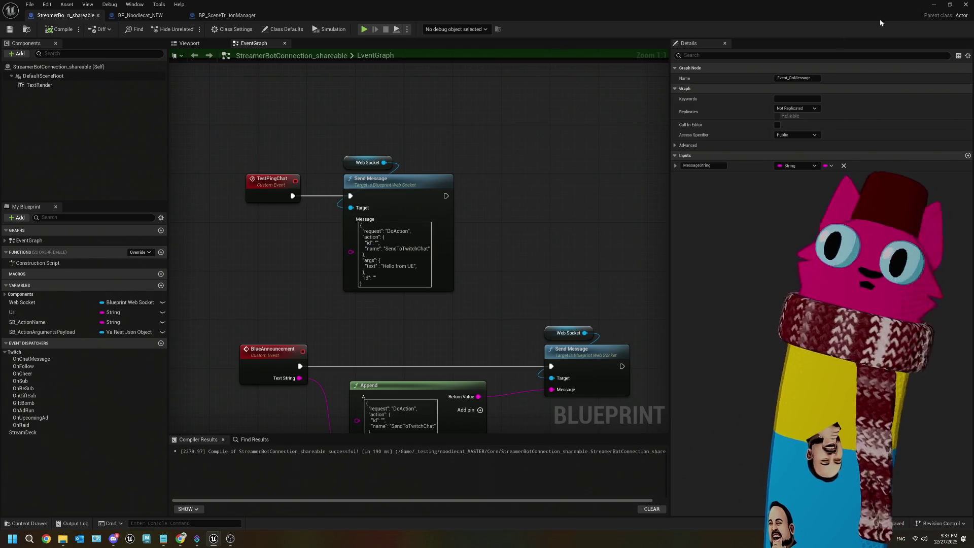
{"action": "left_click", "coordinate": [933, 4]}
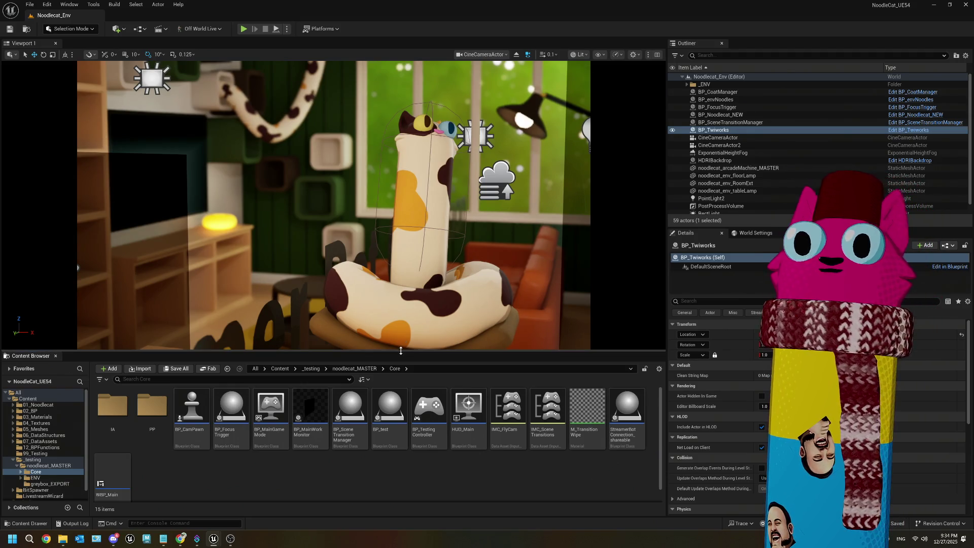
Enlarge the Content Browser and open StreamerBotConnection_shareable from the Core folder
{"action": "left_click_drag", "start_coordinate": [401, 351], "coordinate": [401, 302]}
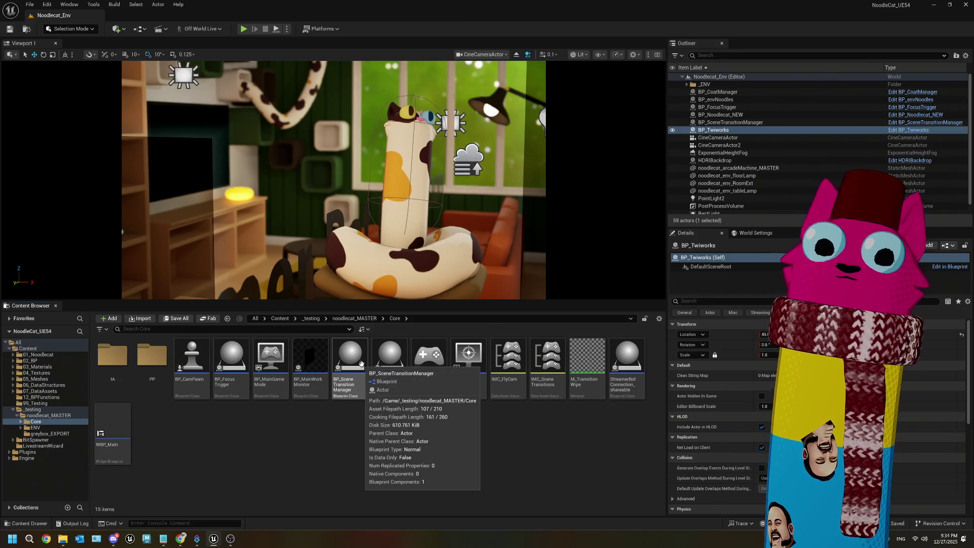
{"action": "double_click", "coordinate": [627, 355]}
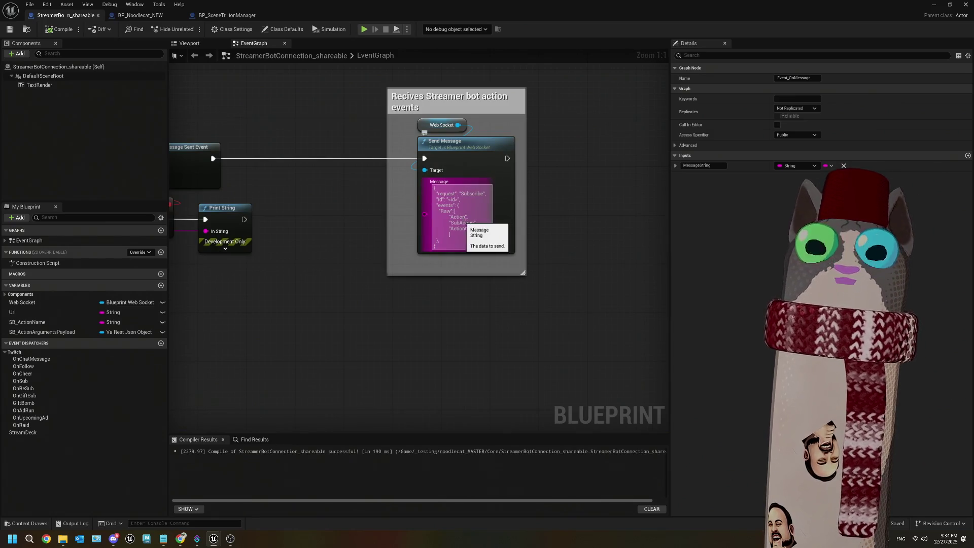
Review the Print String and Bind Event nodes, then select the TestPingChat, Web Socket and Send Message nodes
{"action": "scroll", "coordinate": [449, 263], "scroll_direction": "up", "scroll_amount": 2}
{"action": "left_click", "coordinate": [323, 240]}
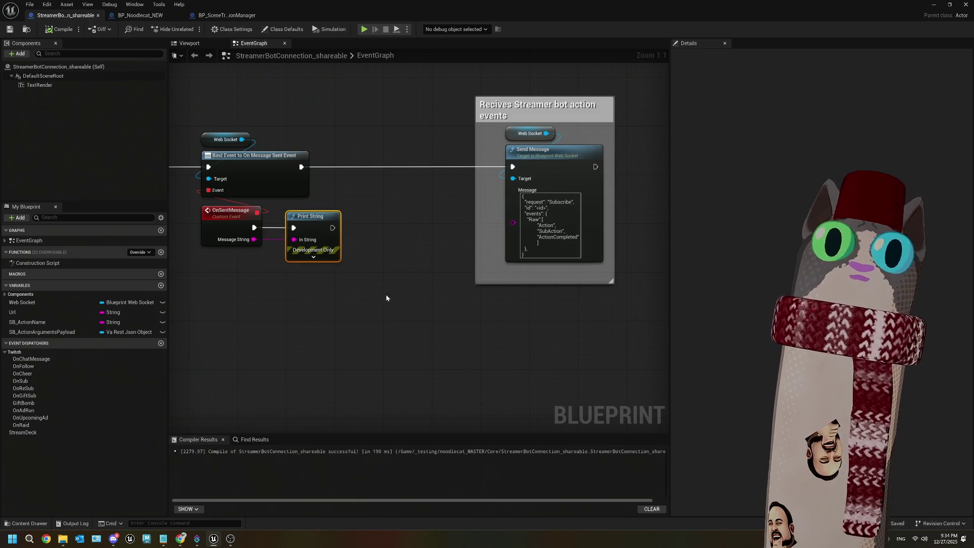
{"action": "left_click", "coordinate": [440, 341]}
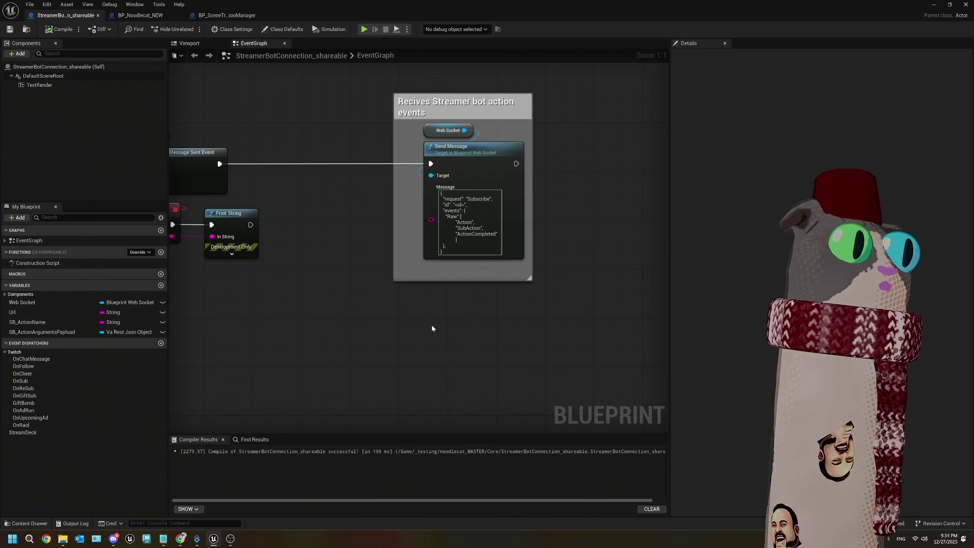
{"action": "left_click_drag", "start_coordinate": [328, 325], "coordinate": [429, 313]}
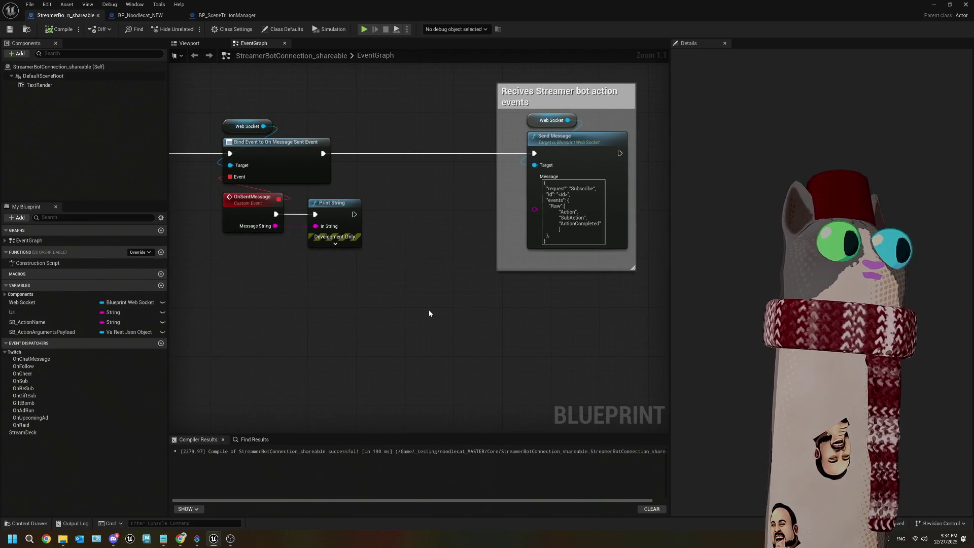
{"action": "scroll", "coordinate": [429, 313], "scroll_direction": "down", "scroll_amount": 4}
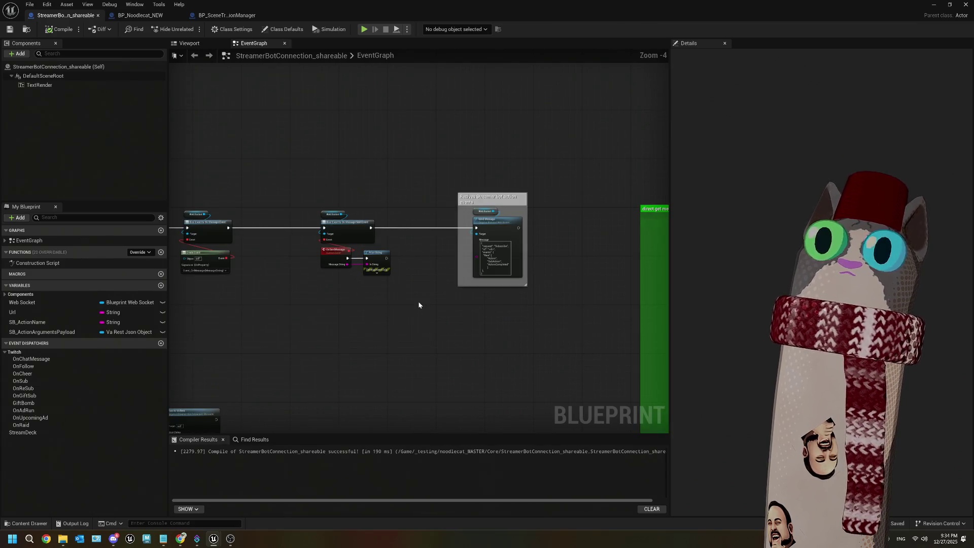
{"action": "scroll", "coordinate": [419, 305], "scroll_direction": "down", "scroll_amount": 3}
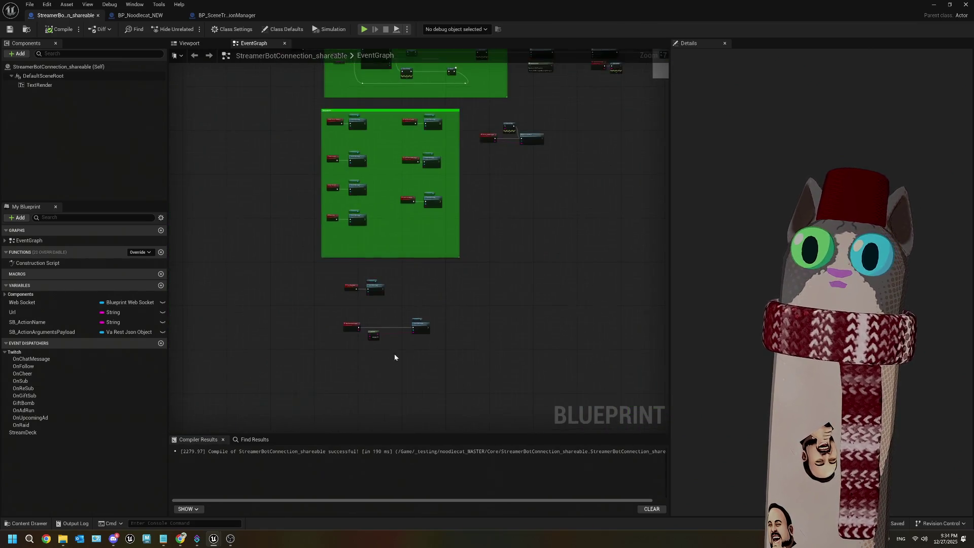
{"action": "scroll", "coordinate": [409, 355], "scroll_direction": "up", "scroll_amount": 5}
{"action": "scroll", "coordinate": [322, 313], "scroll_direction": "up", "scroll_amount": 1}
{"action": "mouse_move", "coordinate": [246, 142]}
{"action": "left_mouse_down"}
{"action": "mouse_move", "coordinate": [404, 332]}
{"action": "mouse_move", "coordinate": [404, 320]}
{"action": "left_mouse_up"}
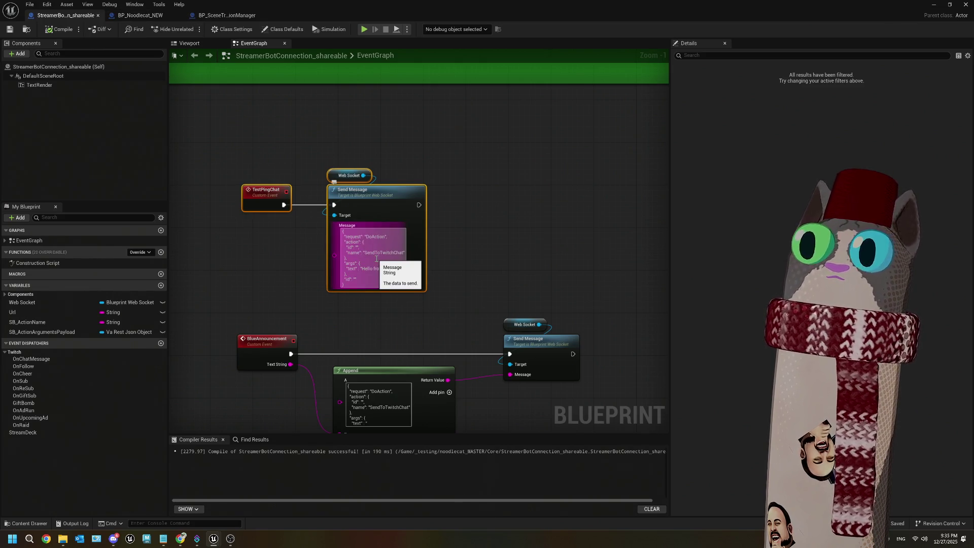
Review the BlueAnnouncement nodes, then bring Streamer.bot's Actions page forward and right-click its list
{"action": "scroll", "coordinate": [403, 270], "scroll_direction": "up", "scroll_amount": 1}
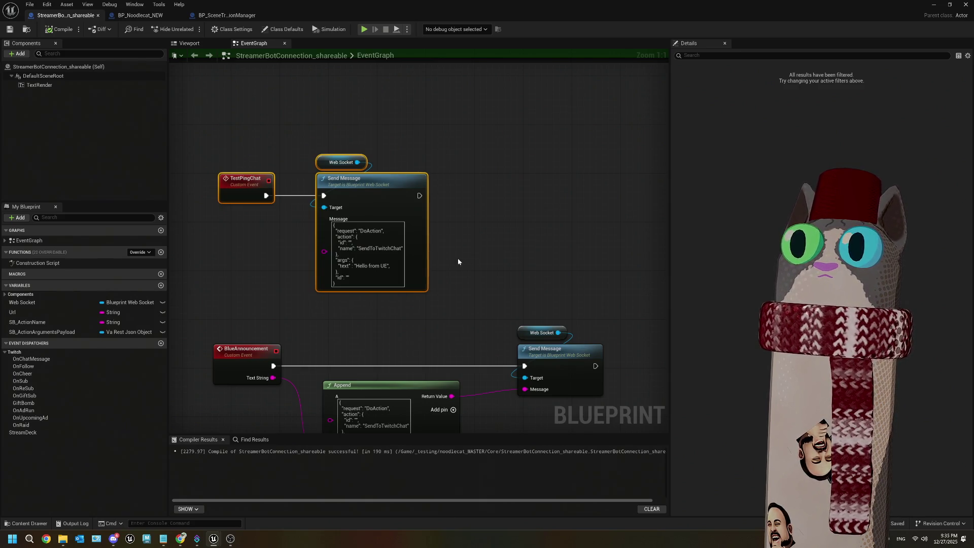
{"action": "left_click_drag", "start_coordinate": [439, 297], "coordinate": [438, 177]}
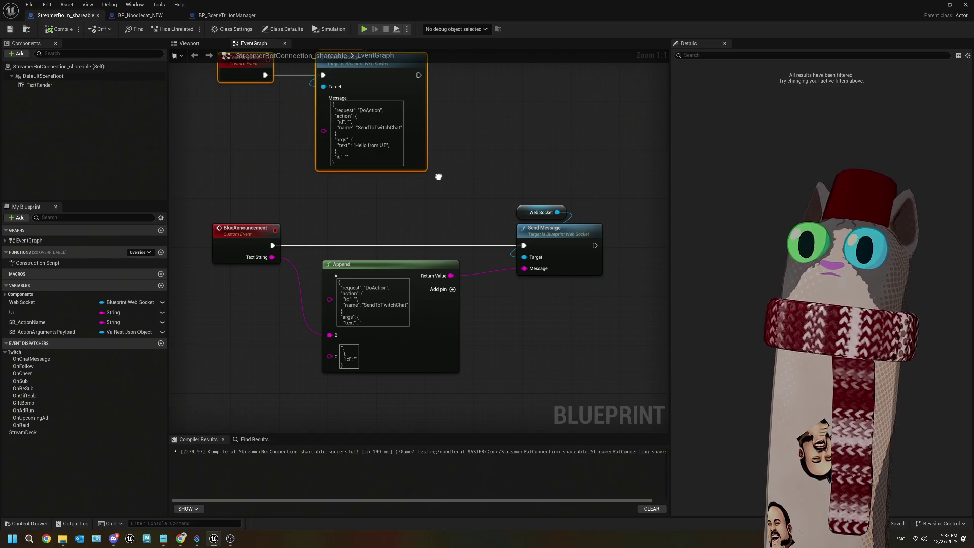
{"action": "left_click_drag", "start_coordinate": [438, 176], "coordinate": [428, 256]}
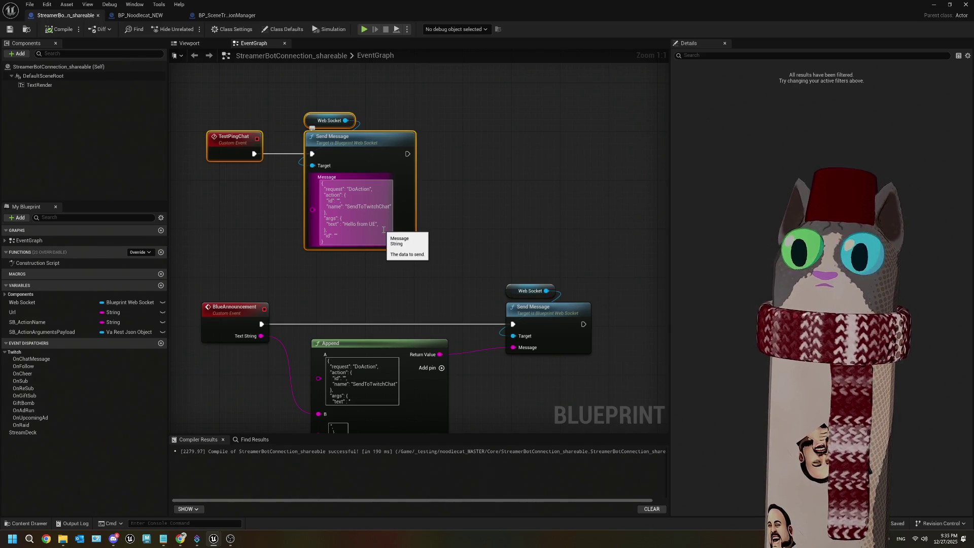
{"action": "scroll", "coordinate": [446, 207], "scroll_direction": "down", "scroll_amount": 3}
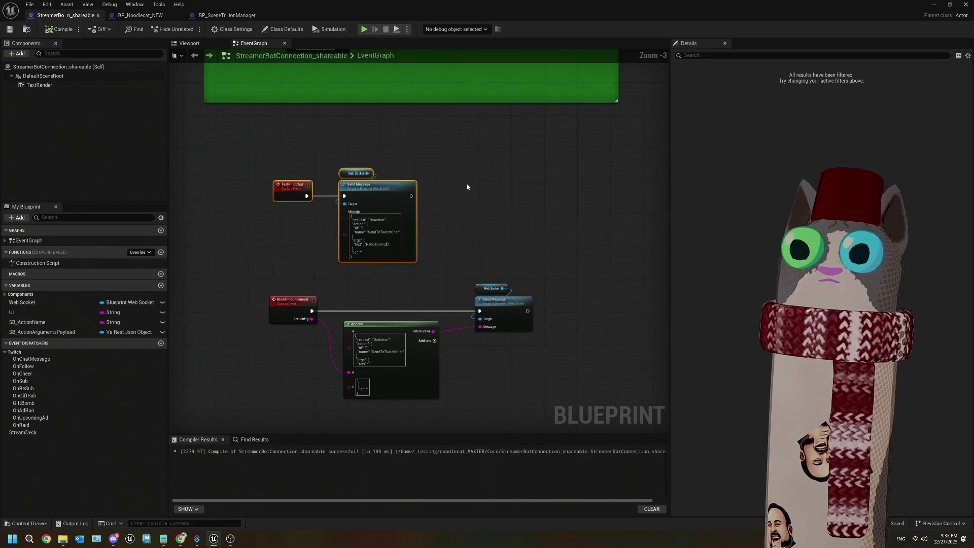
{"action": "scroll", "coordinate": [467, 187], "scroll_direction": "down", "scroll_amount": 3}
{"action": "scroll", "coordinate": [409, 243], "scroll_direction": "up", "scroll_amount": 7}
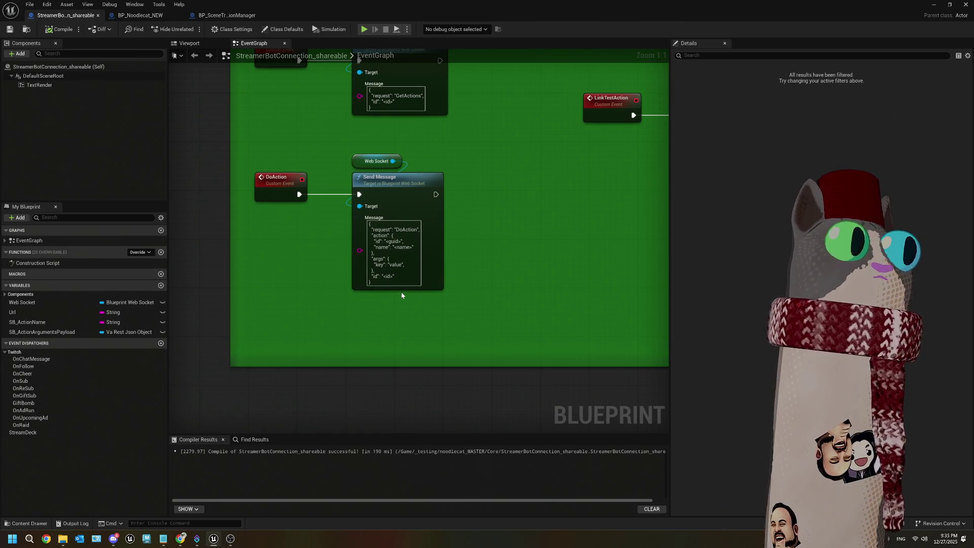
{"action": "scroll", "coordinate": [402, 295], "scroll_direction": "down", "scroll_amount": 3}
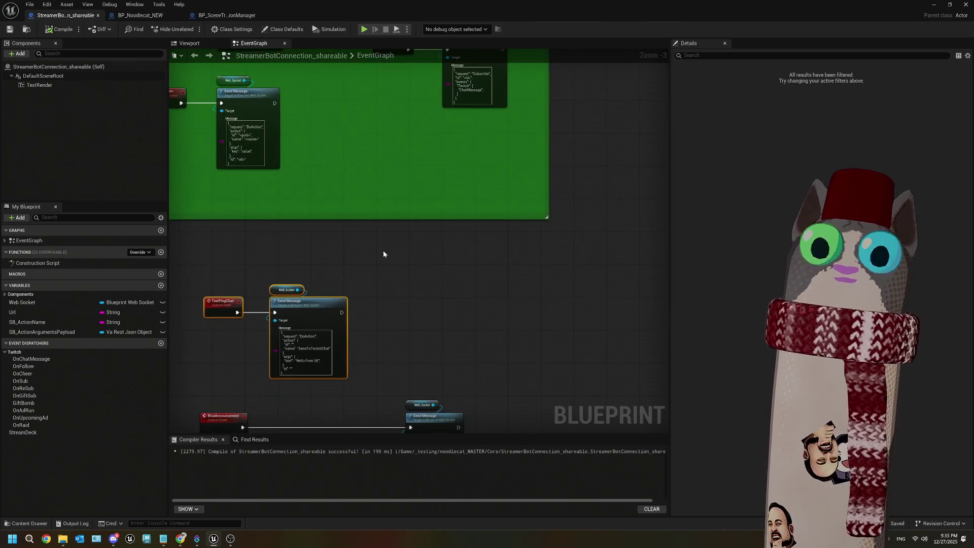
{"action": "mouse_move", "coordinate": [391, 279]}
{"action": "left_mouse_down"}
{"action": "mouse_move", "coordinate": [389, 235]}
{"action": "mouse_move", "coordinate": [356, 225]}
{"action": "left_mouse_up"}
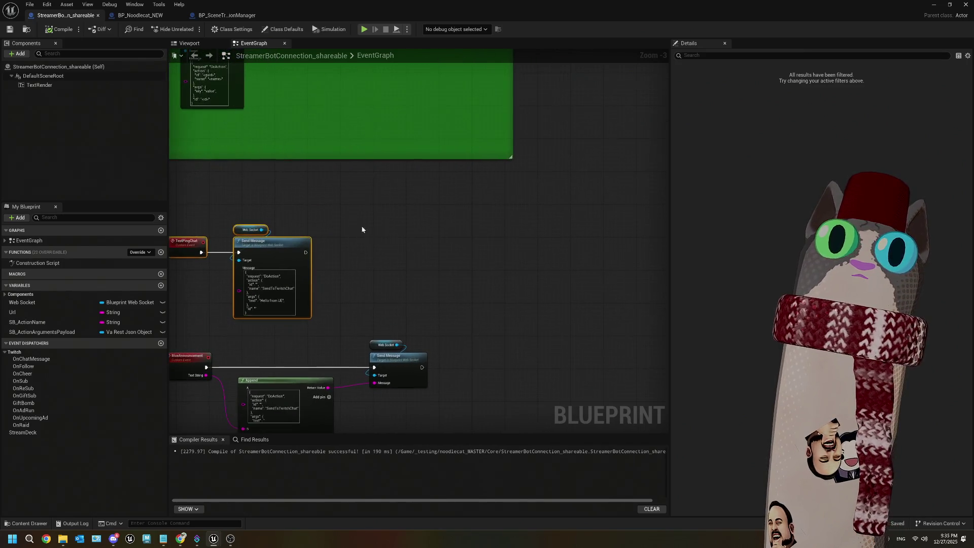
{"action": "left_click", "coordinate": [402, 218]}
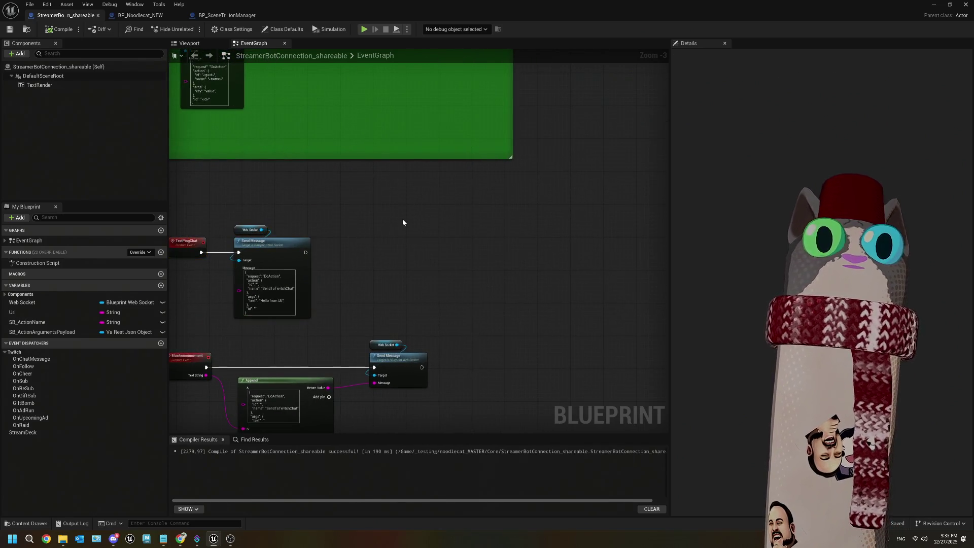
{"action": "left_click", "coordinate": [195, 539]}
{"action": "right_click", "coordinate": [212, 193]}
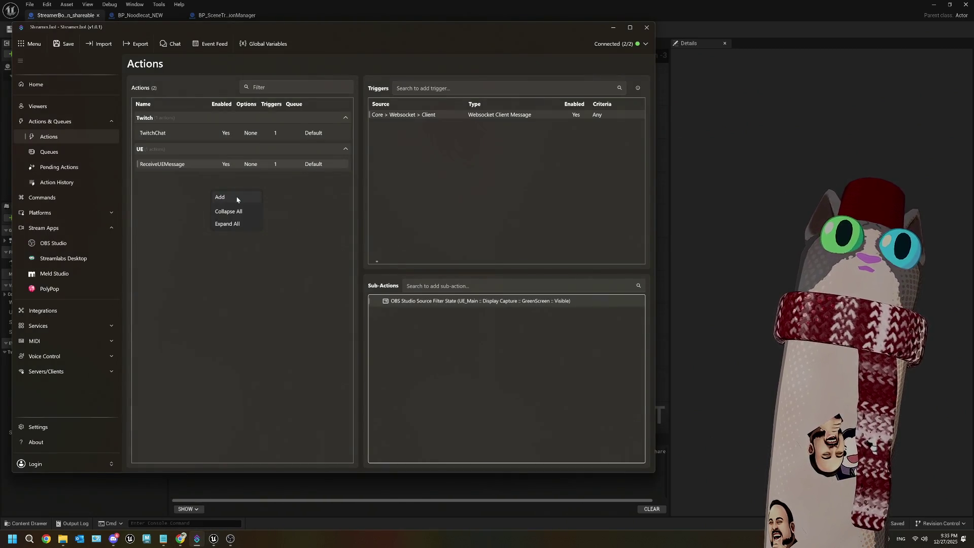
Add an action named TestAction, replacing the UE group with a new Testing group
{"action": "left_click", "coordinate": [191, 200]}
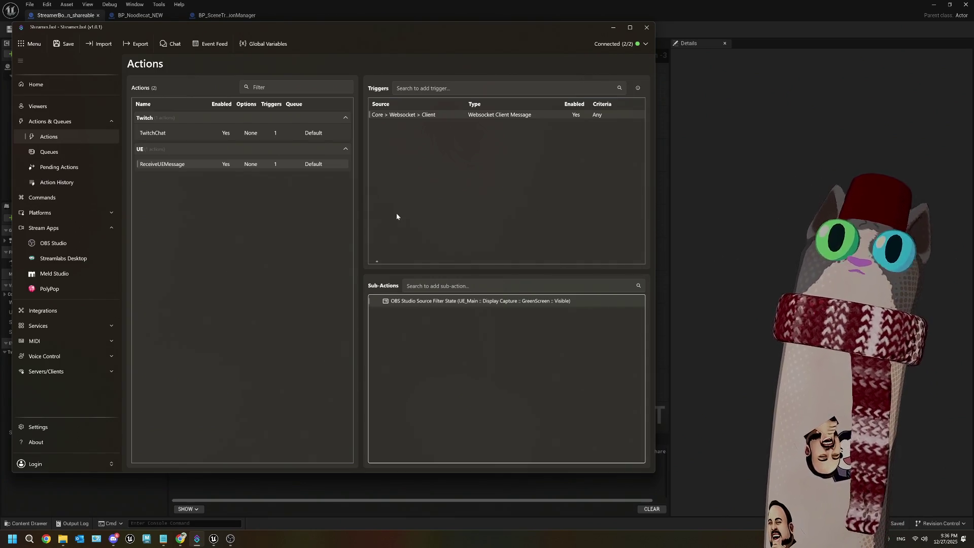
{"action": "right_click", "coordinate": [196, 242]}
{"action": "left_click", "coordinate": [208, 249]}
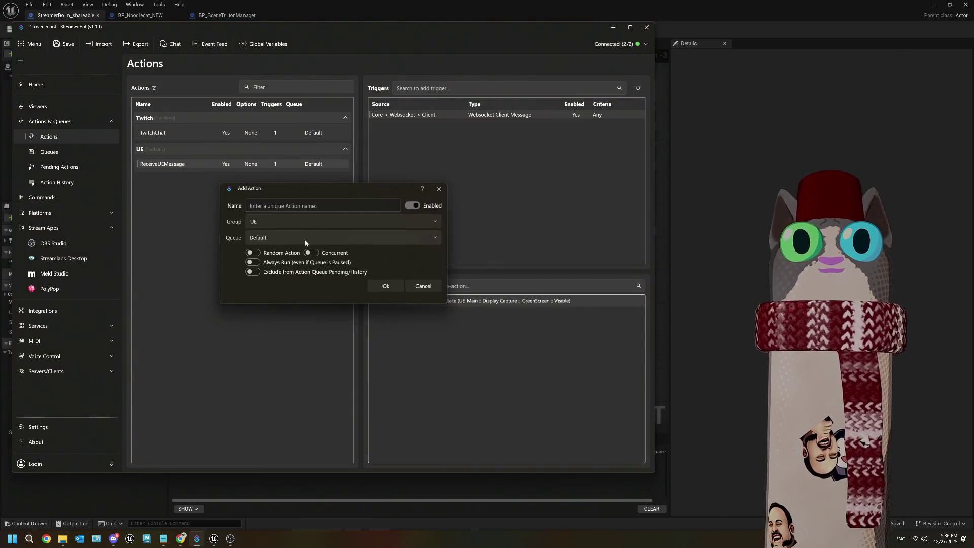
{"action": "type", "text": "Test"}
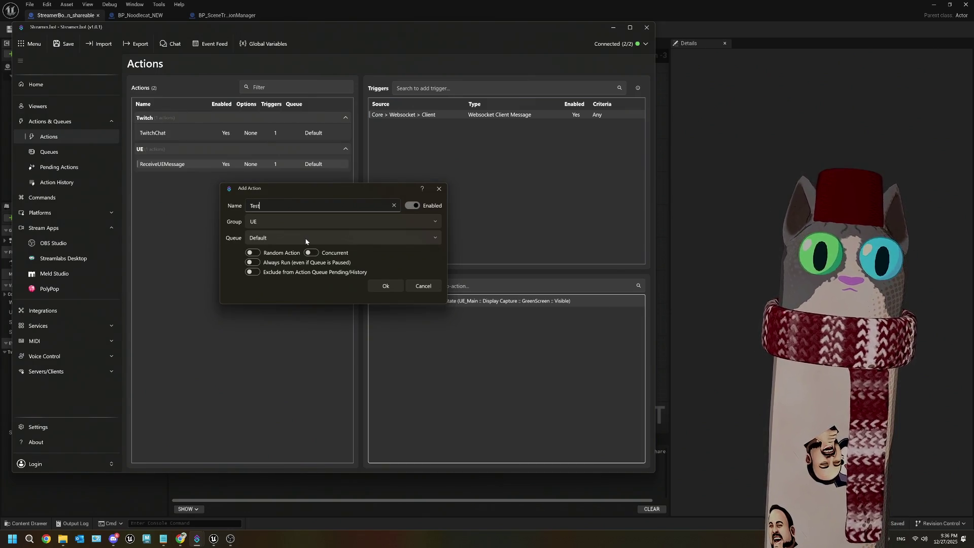
{"action": "type", "text": "Action"}
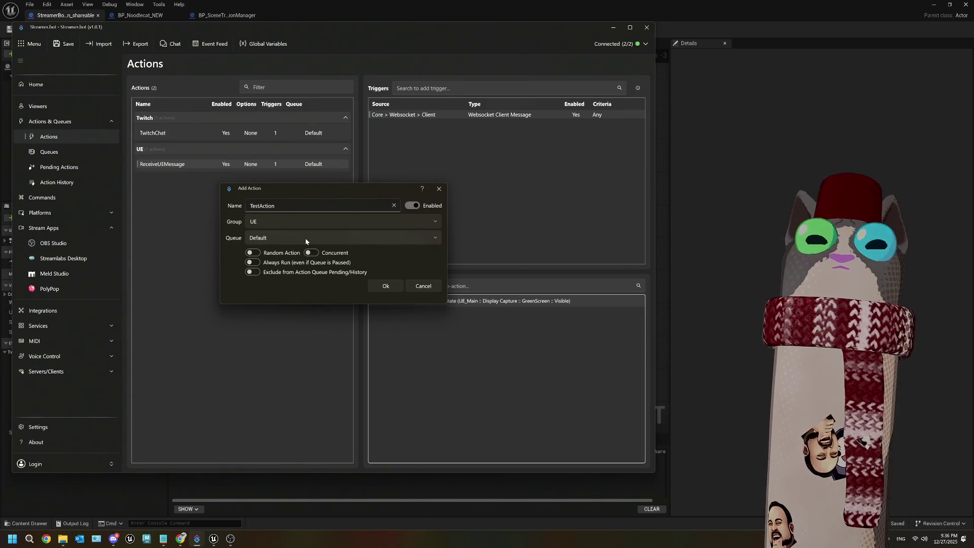
{"action": "left_click", "coordinate": [437, 222]}
{"action": "left_click", "coordinate": [283, 221]}
{"action": "key", "text": "BackSpace"}
{"action": "type", "text": "Testing"}
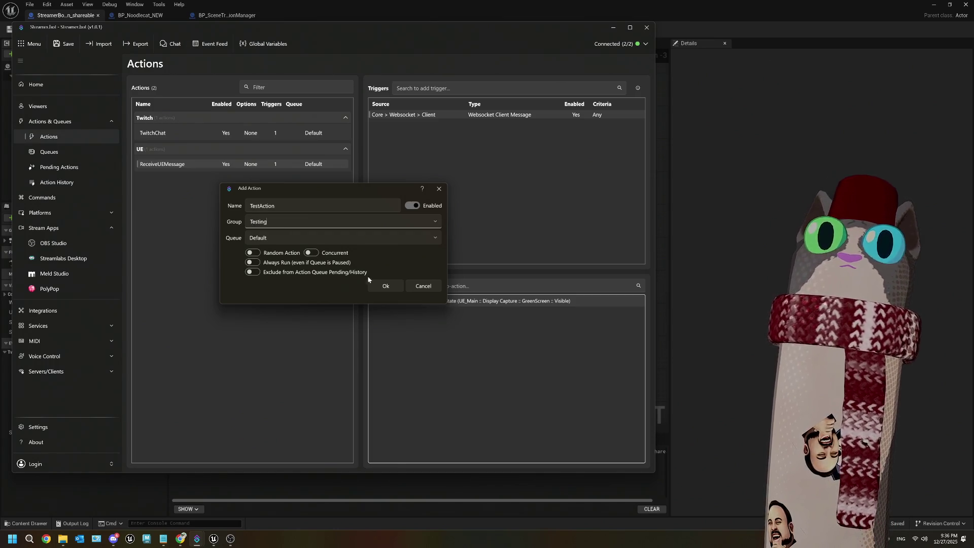
{"action": "left_click", "coordinate": [397, 285]}
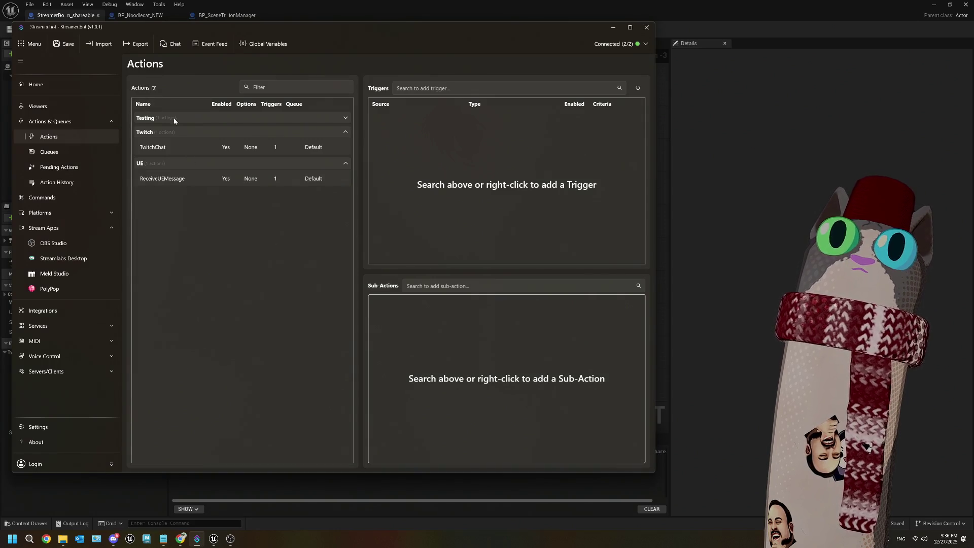
Give TestAction a Core > Websocket > Client > Websocket Client Message trigger
{"action": "left_click", "coordinate": [343, 120]}
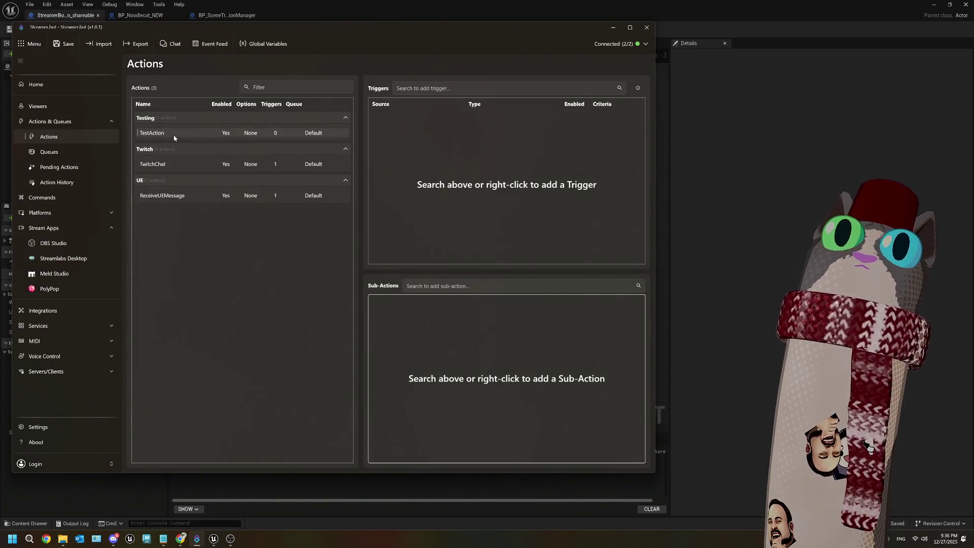
{"action": "right_click", "coordinate": [417, 154]}
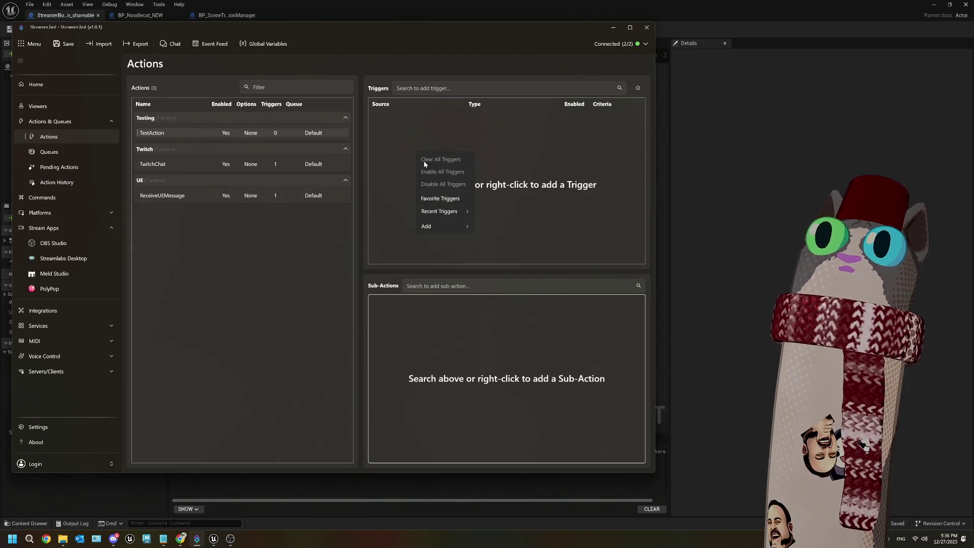
{"action": "mouse_move", "coordinate": [458, 228]}
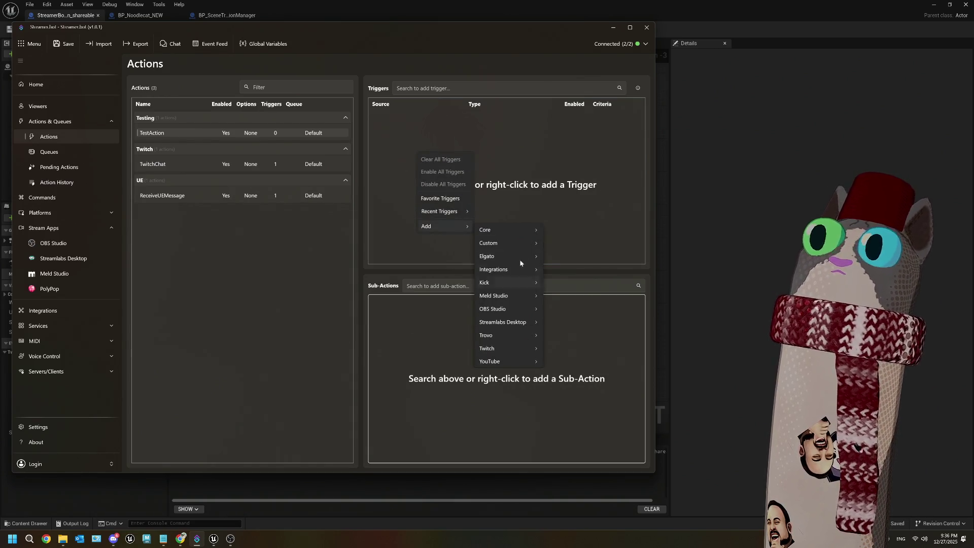
{"action": "mouse_move", "coordinate": [518, 235]}
{"action": "mouse_move", "coordinate": [607, 417]}
{"action": "mouse_move", "coordinate": [638, 415]}
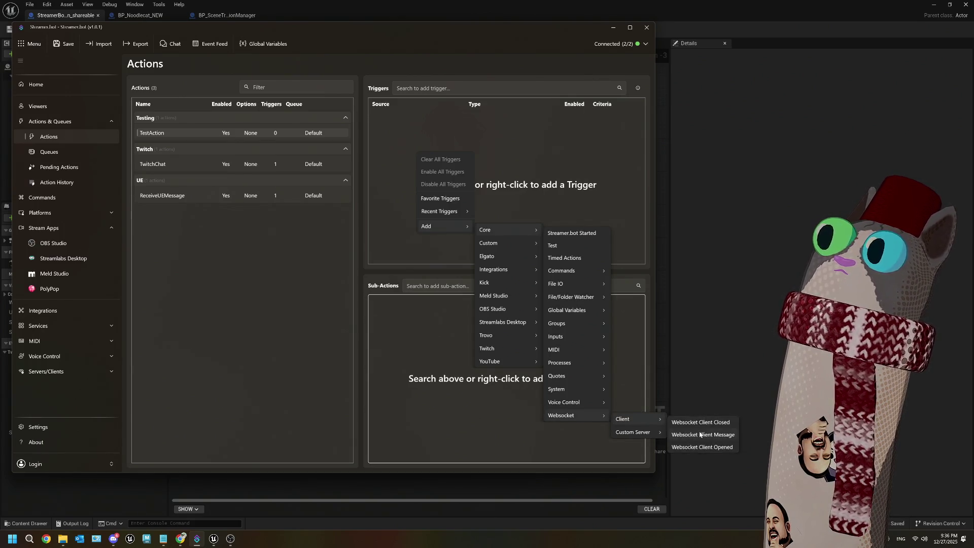
{"action": "left_click", "coordinate": [701, 435]}
{"action": "left_click", "coordinate": [386, 255]}
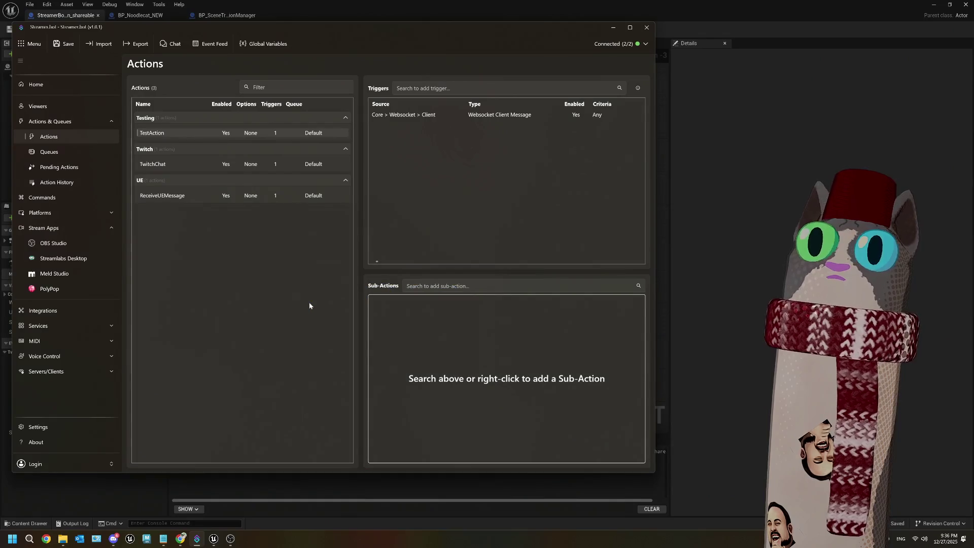
{"action": "left_click", "coordinate": [777, 163]}
{"action": "scroll", "coordinate": [453, 269], "scroll_direction": "down", "scroll_amount": 2}
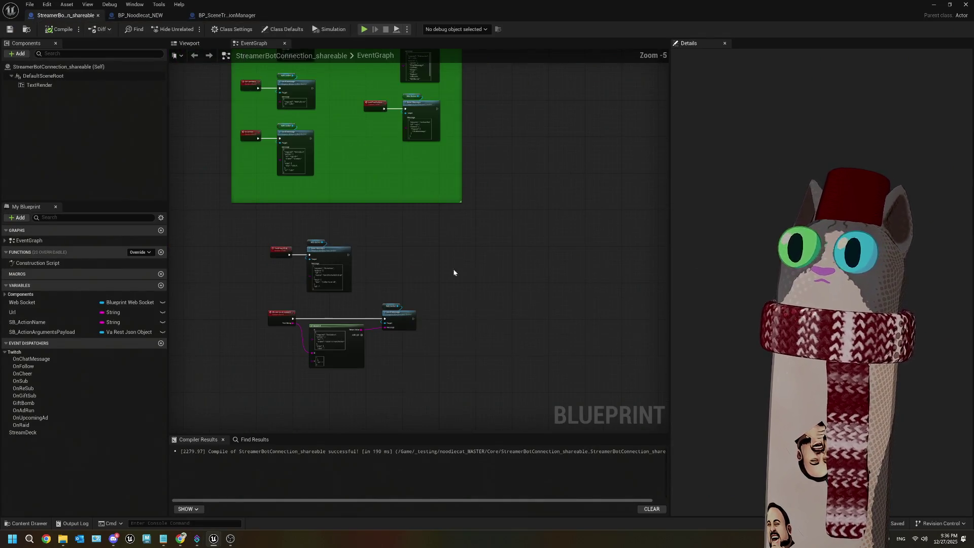
Bring the Send Message nodes into view and save StreamerBotConnection_shareable
{"action": "mouse_move", "coordinate": [374, 225]}
{"action": "left_mouse_down"}
{"action": "mouse_move", "coordinate": [370, 281]}
{"action": "mouse_move", "coordinate": [348, 285]}
{"action": "mouse_move", "coordinate": [330, 337]}
{"action": "mouse_move", "coordinate": [402, 331]}
{"action": "mouse_move", "coordinate": [489, 234]}
{"action": "mouse_move", "coordinate": [455, 261]}
{"action": "left_mouse_up"}
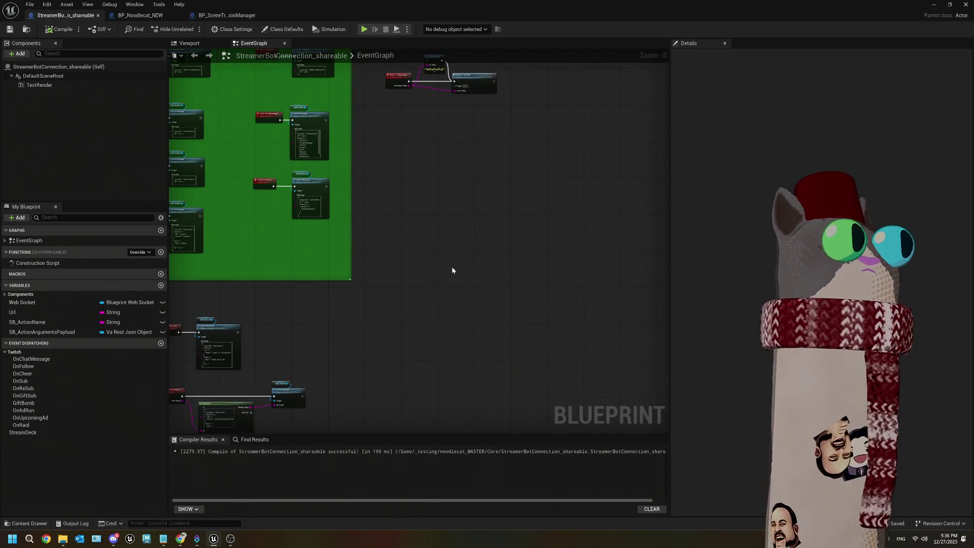
{"action": "left_click_drag", "start_coordinate": [373, 343], "coordinate": [400, 284]}
{"action": "left_click_drag", "start_coordinate": [376, 335], "coordinate": [388, 339]}
{"action": "scroll", "coordinate": [467, 237], "scroll_direction": "up", "scroll_amount": 1}
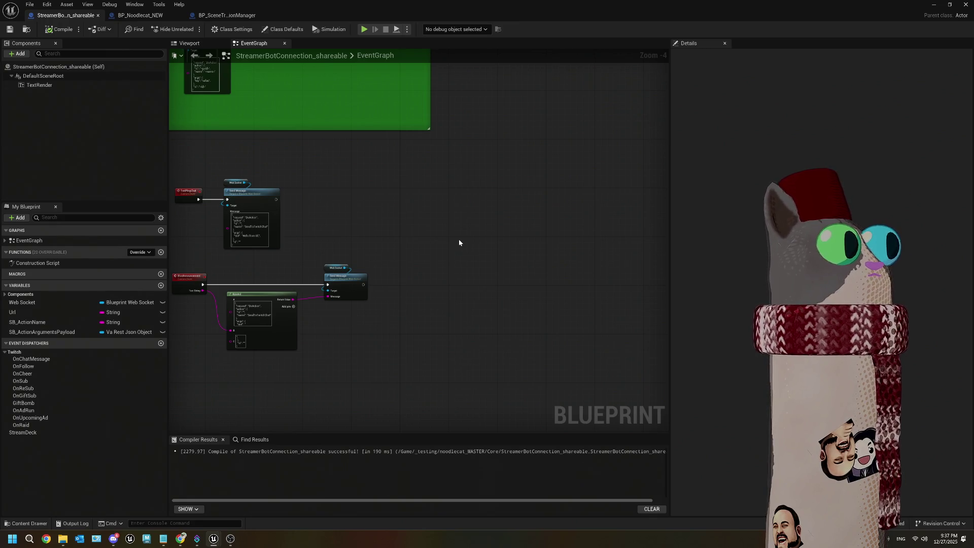
{"action": "left_click", "coordinate": [10, 29]}
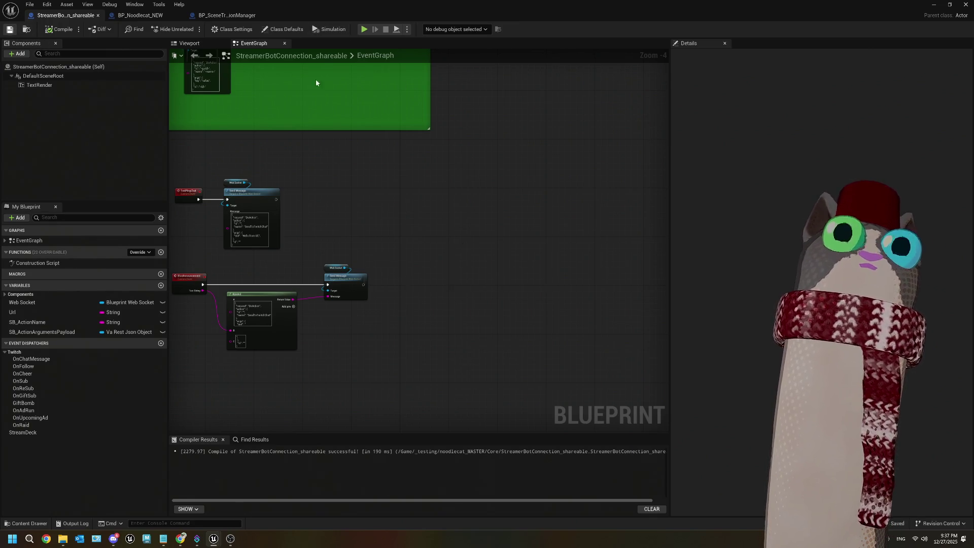
{"action": "left_click", "coordinate": [949, 5]}
Close the Blueprint editor and make the level viewport taller and wider
{"action": "left_click", "coordinate": [873, 63]}
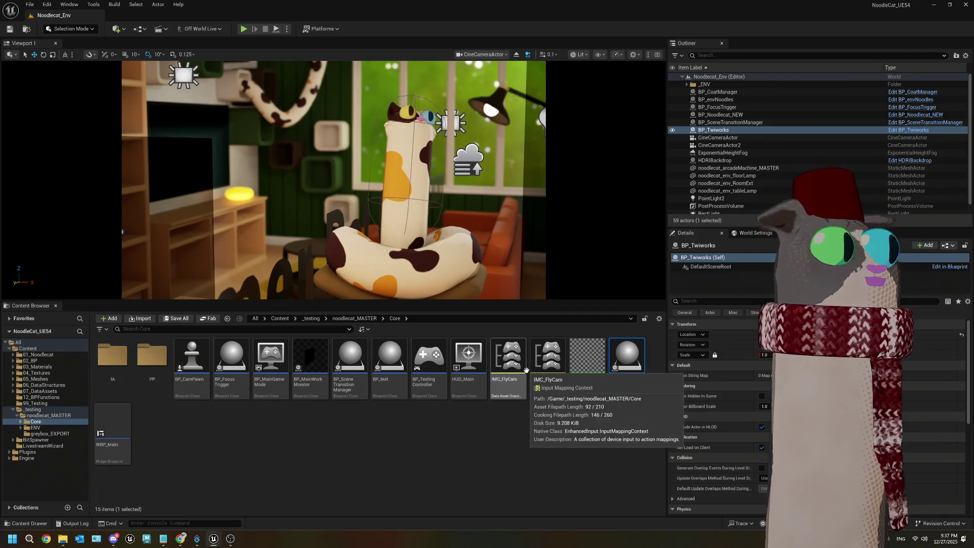
{"action": "left_click_drag", "start_coordinate": [565, 300], "coordinate": [565, 371]}
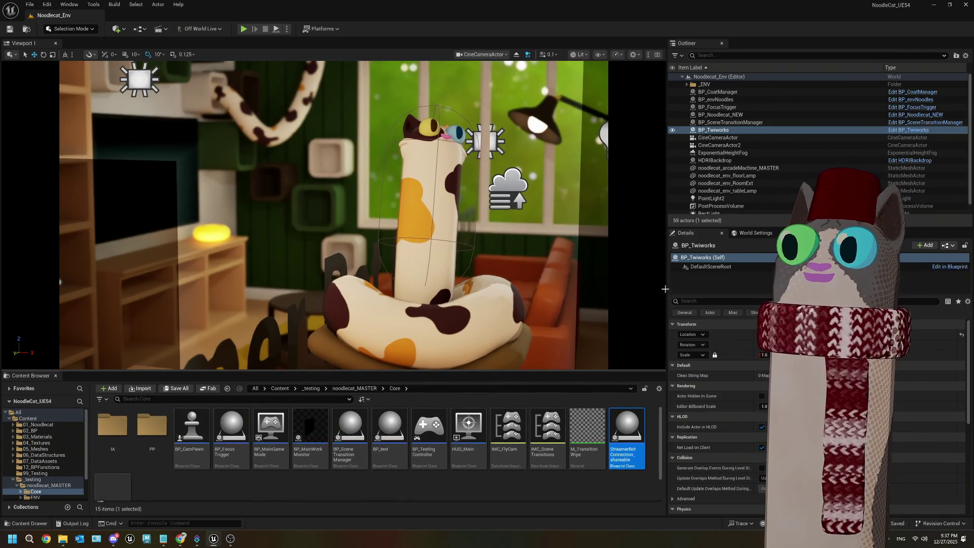
{"action": "left_click_drag", "start_coordinate": [666, 288], "coordinate": [700, 288]}
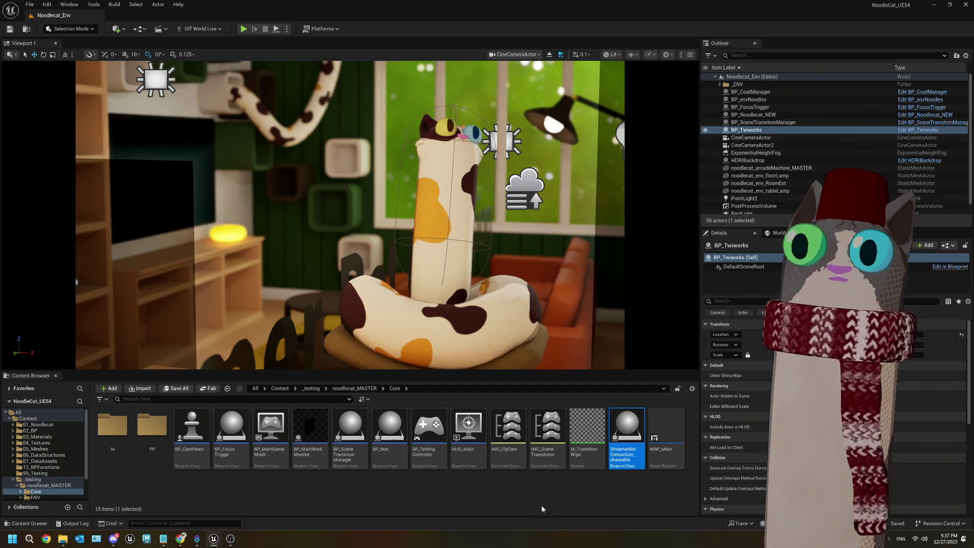
{"action": "left_click", "coordinate": [520, 501]}
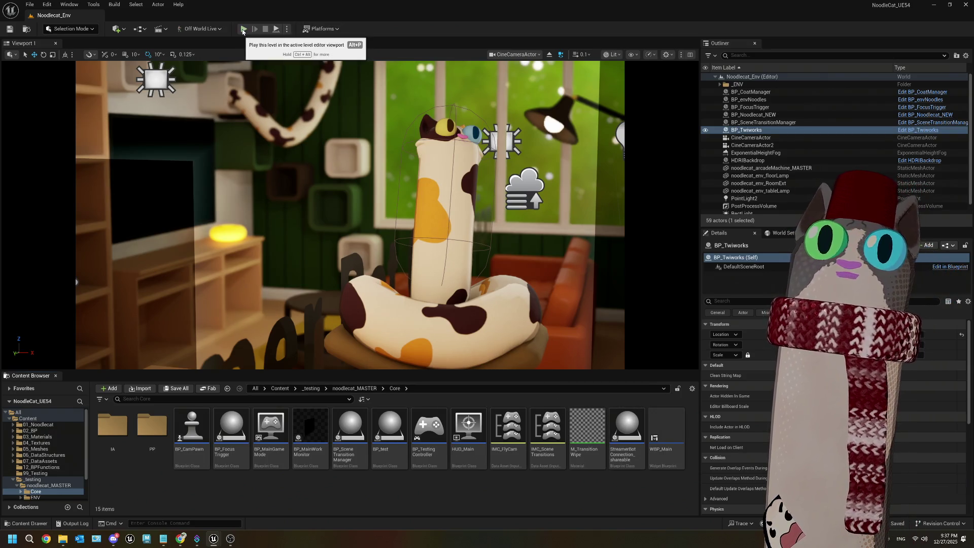
{"action": "left_click", "coordinate": [244, 29]}
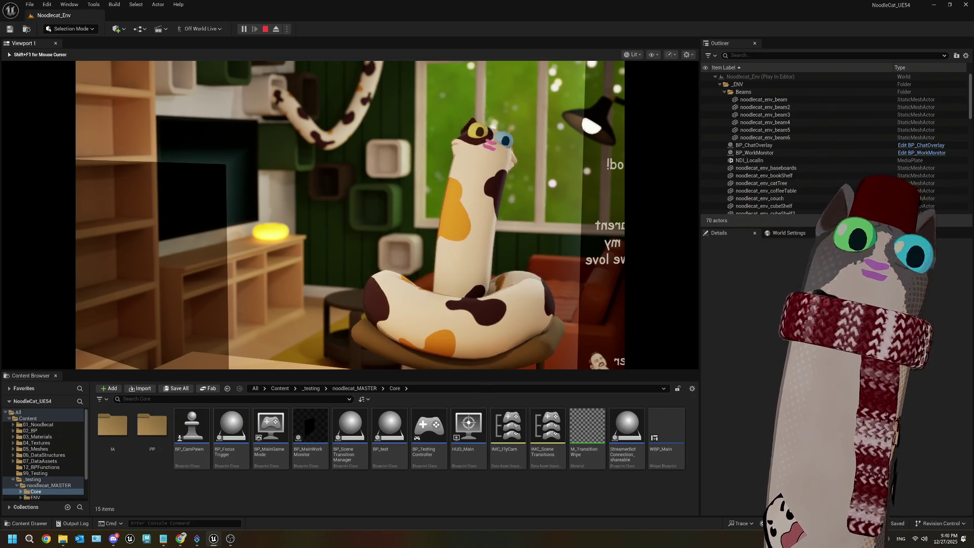
{"action": "key", "text": "Escape"}
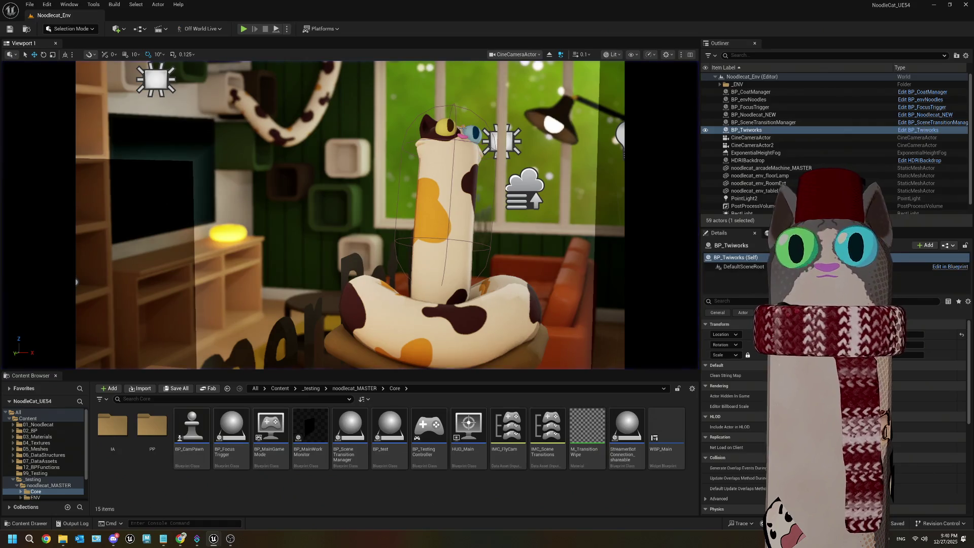
Enlarge the Content Browser and Outliner panels, then open StreamerBotConnection_shareable
{"action": "left_click_drag", "start_coordinate": [434, 371], "coordinate": [447, 325]}
{"action": "left_click_drag", "start_coordinate": [701, 311], "coordinate": [597, 310]}
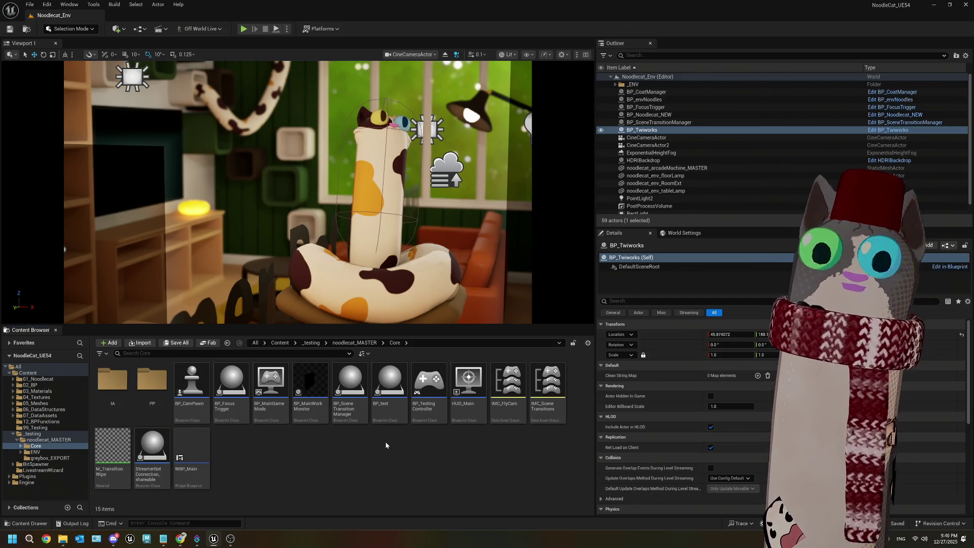
{"action": "left_click", "coordinate": [161, 456]}
{"action": "double_click", "coordinate": [161, 455]}
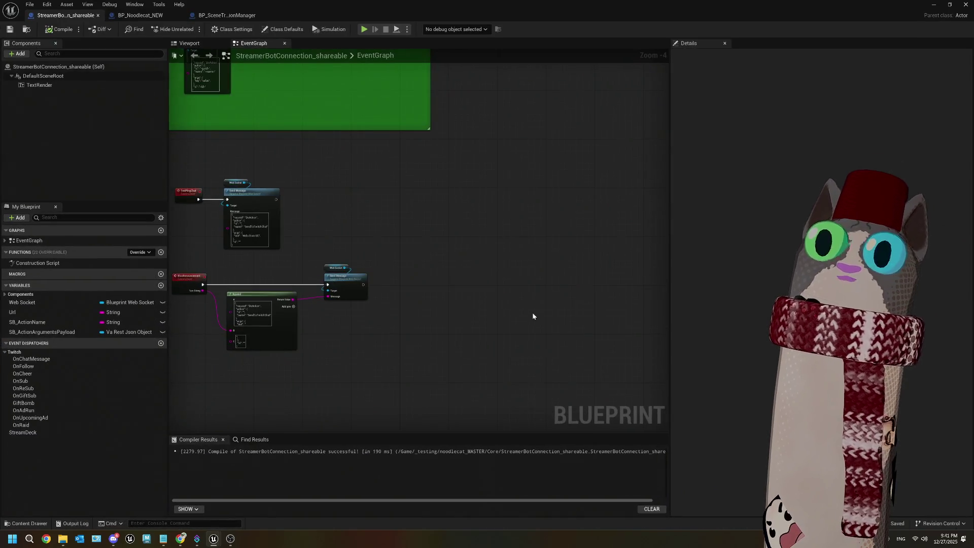
Add a custom event named TestAction near the Send Message nodes
{"action": "right_click", "coordinate": [414, 265]}
{"action": "left_click", "coordinate": [509, 226]}
{"action": "scroll", "coordinate": [510, 225], "scroll_direction": "down", "scroll_amount": 3}
{"action": "mouse_move", "coordinate": [657, 179]}
{"action": "left_mouse_down"}
{"action": "mouse_move", "coordinate": [457, 292]}
{"action": "mouse_move", "coordinate": [445, 282]}
{"action": "left_mouse_up"}
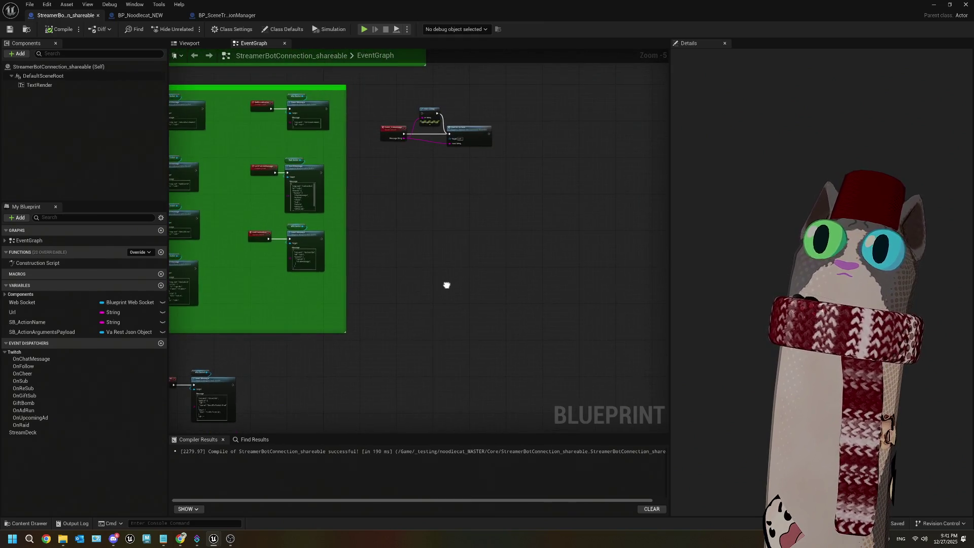
{"action": "scroll", "coordinate": [506, 207], "scroll_direction": "up", "scroll_amount": 2}
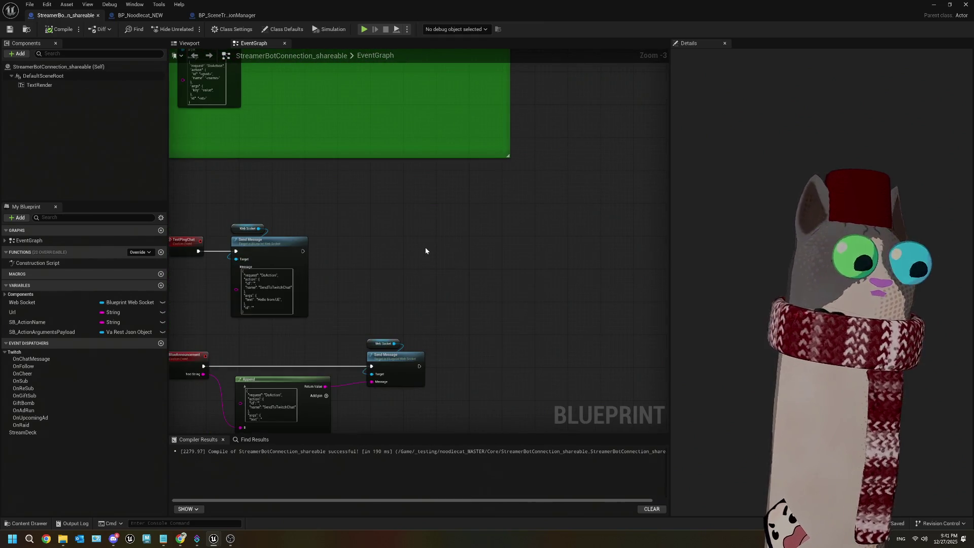
{"action": "right_click", "coordinate": [425, 248]}
{"action": "type", "text": "cust"}
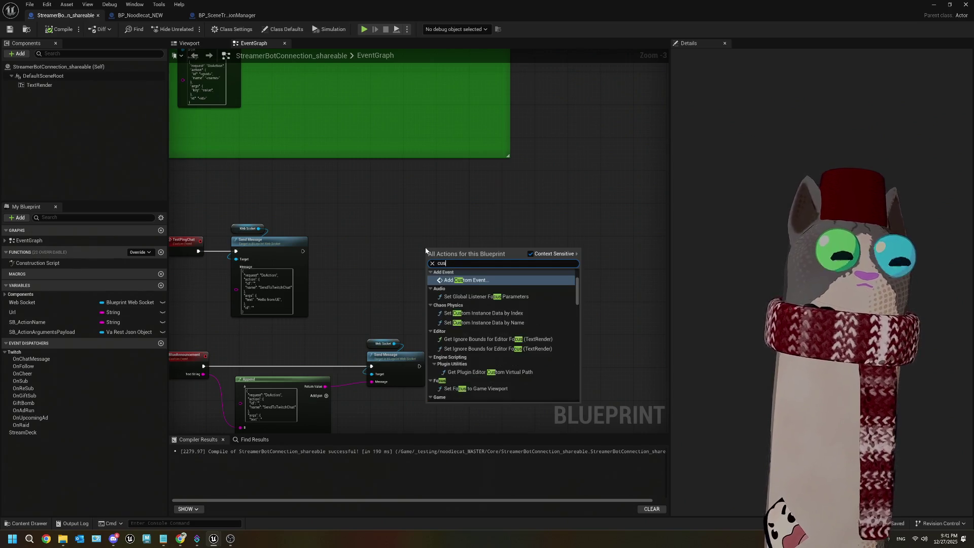
{"action": "left_click", "coordinate": [482, 278]}
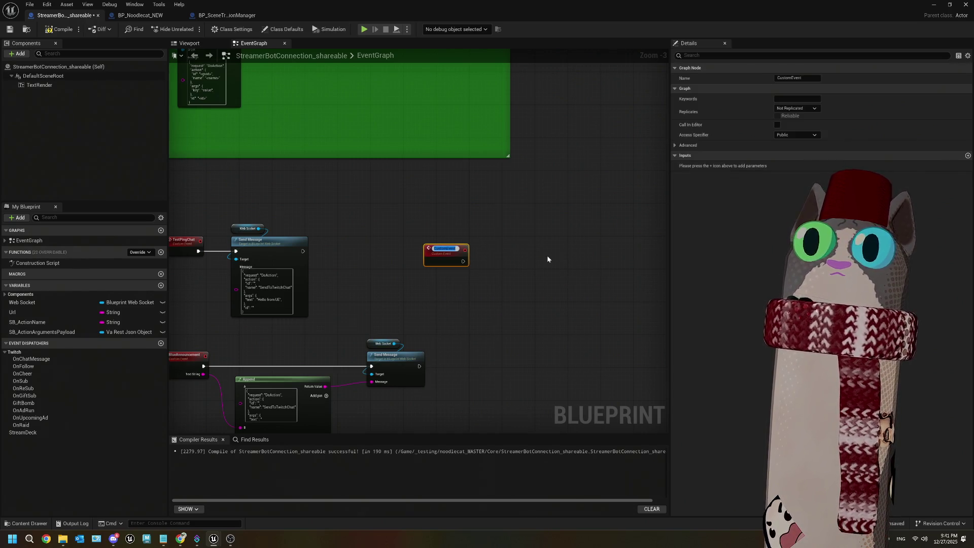
{"action": "type", "text": "Test"}
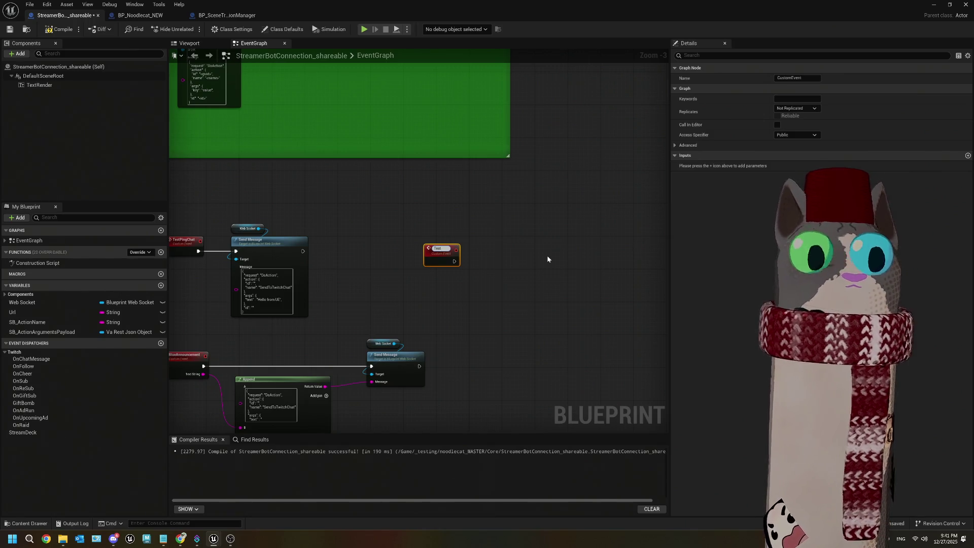
{"action": "type", "text": "Action"}
{"action": "left_click", "coordinate": [409, 298]}
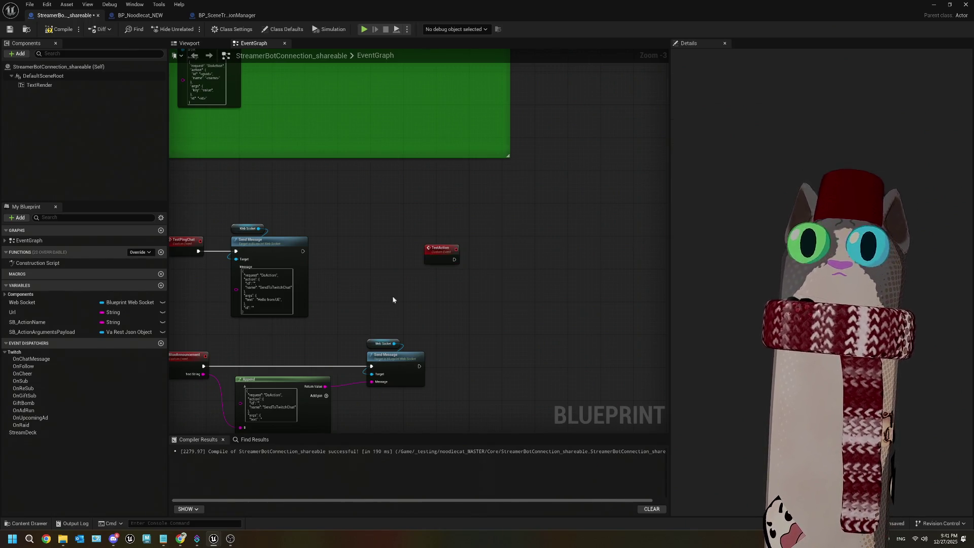
Paste a copy of the Web Socket and Send Message nodes and wire TestAction into it
{"action": "left_click_drag", "start_coordinate": [343, 285], "coordinate": [261, 212]}
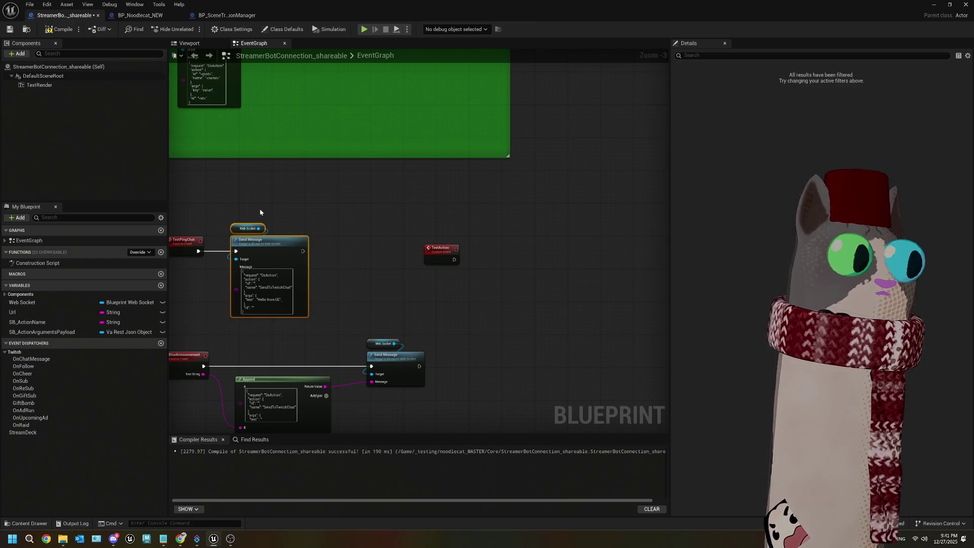
{"action": "left_click_drag", "start_coordinate": [396, 260], "coordinate": [351, 259]}
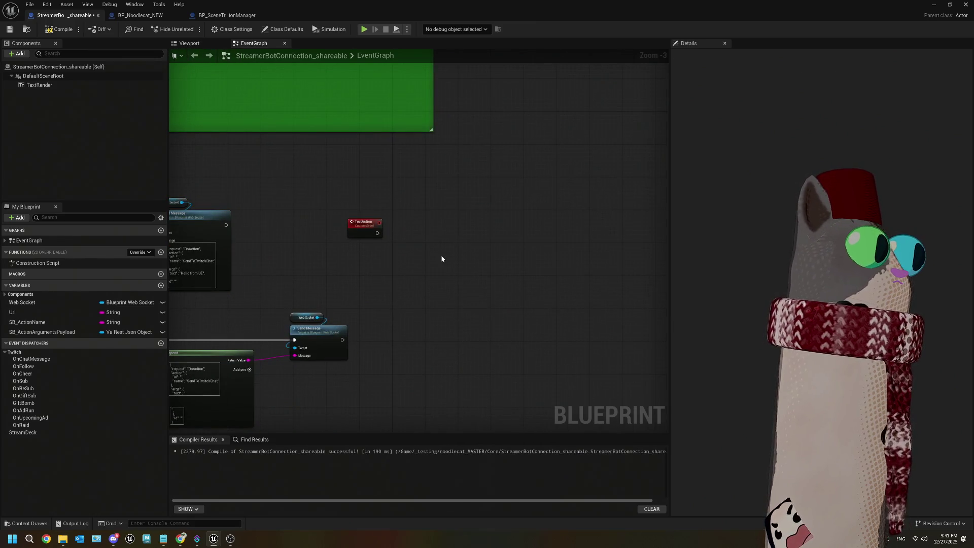
{"action": "key", "text": "ctrl+v"}
{"action": "scroll", "coordinate": [441, 255], "scroll_direction": "up", "scroll_amount": 3}
{"action": "left_click_drag", "start_coordinate": [483, 293], "coordinate": [446, 232]}
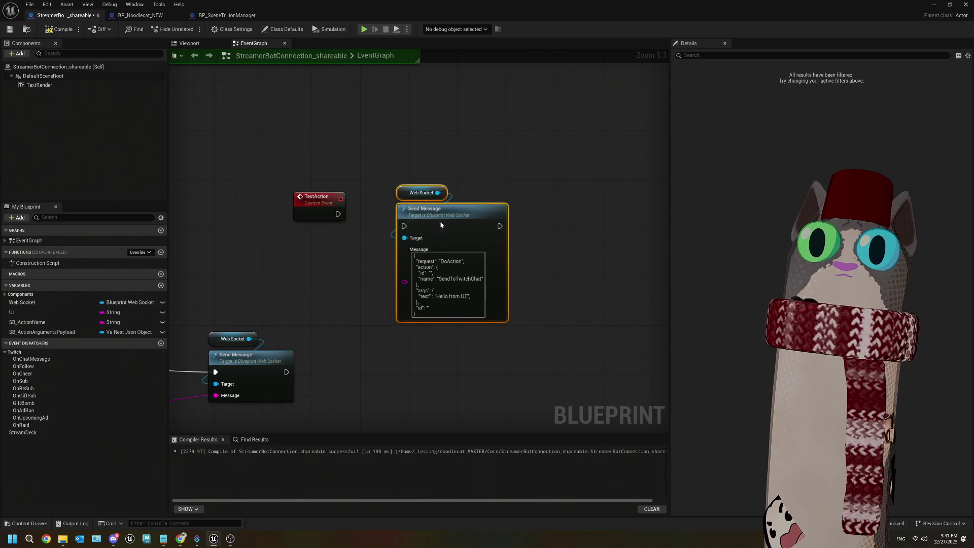
{"action": "left_click_drag", "start_coordinate": [341, 215], "coordinate": [398, 214]}
{"action": "mouse_move", "coordinate": [399, 270]}
{"action": "left_mouse_down"}
{"action": "mouse_move", "coordinate": [436, 238]}
{"action": "mouse_move", "coordinate": [435, 218]}
{"action": "mouse_move", "coordinate": [415, 216]}
{"action": "left_mouse_up"}
Change the message's action name from SendToTwitchChat to TestAction
{"action": "double_click", "coordinate": [436, 267]}
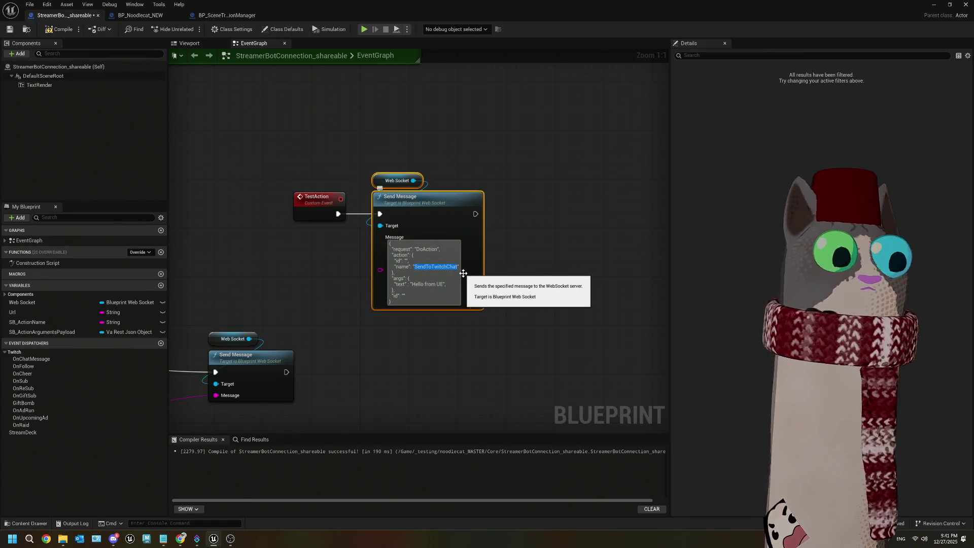
{"action": "type", "text": "TestA"}
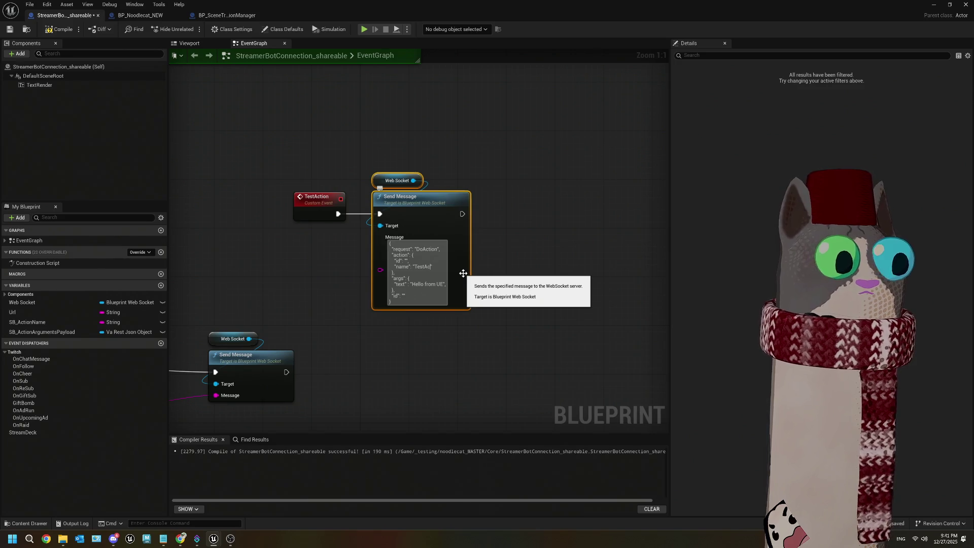
{"action": "type", "text": "ion"}
{"action": "left_click", "coordinate": [485, 318]}
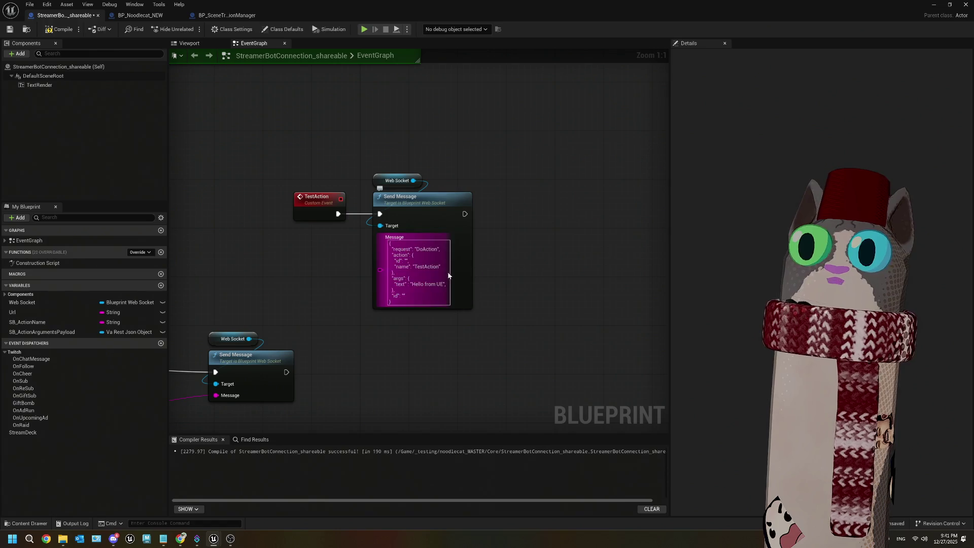
Review the TestAction nodes alongside the Get Events and Get Actions nodes in the EventGraph
{"action": "scroll", "coordinate": [341, 218], "scroll_direction": "down", "scroll_amount": 3}
{"action": "scroll", "coordinate": [341, 217], "scroll_direction": "up", "scroll_amount": 3}
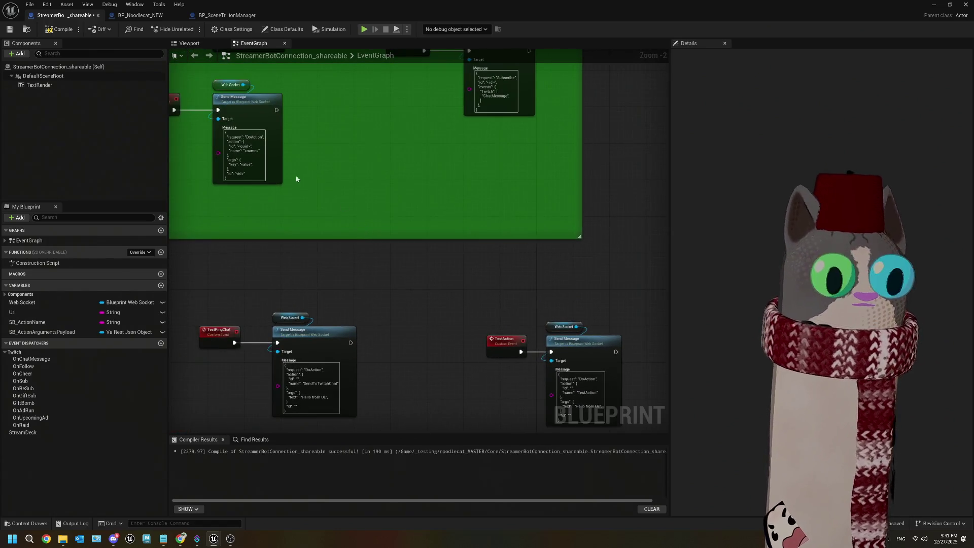
{"action": "scroll", "coordinate": [337, 207], "scroll_direction": "down", "scroll_amount": 2}
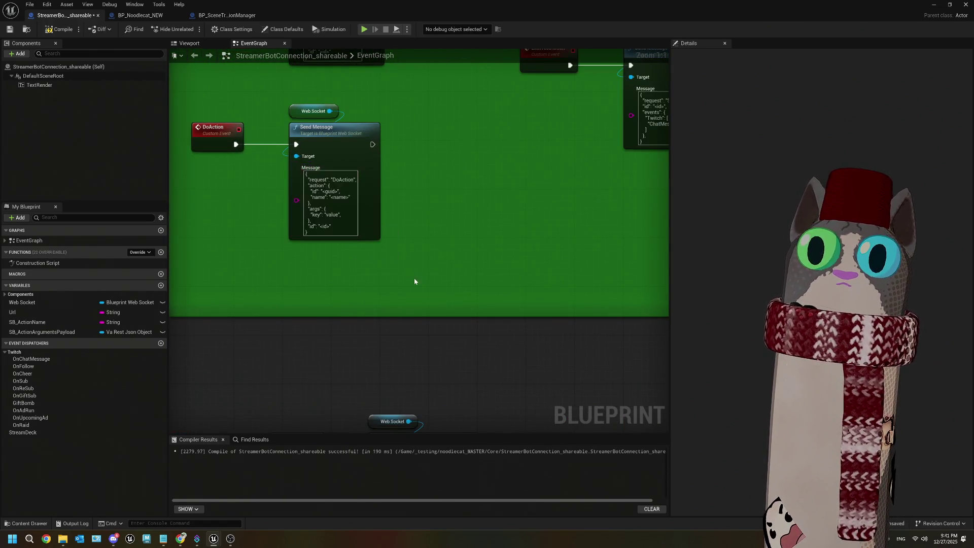
{"action": "scroll", "coordinate": [495, 317], "scroll_direction": "up", "scroll_amount": 2}
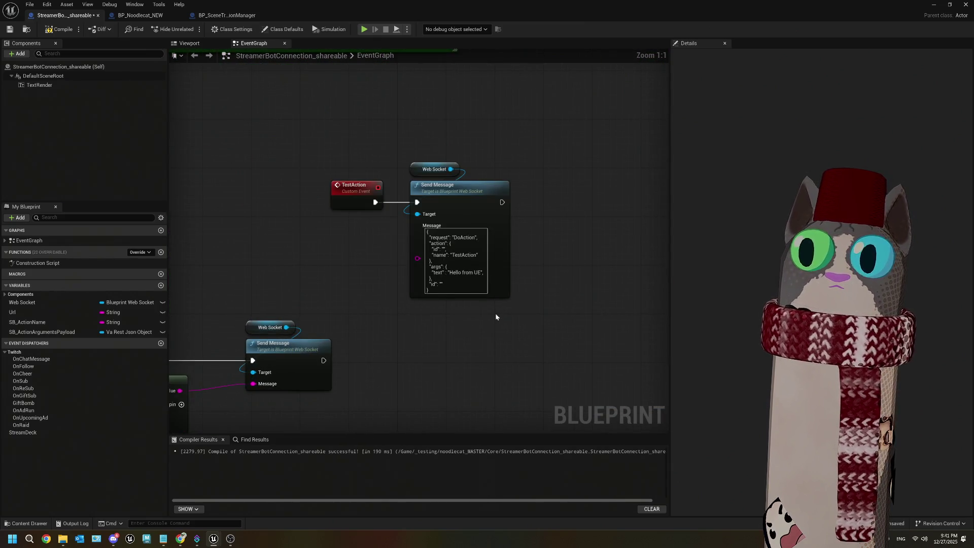
{"action": "scroll", "coordinate": [495, 313], "scroll_direction": "down", "scroll_amount": 2}
{"action": "scroll", "coordinate": [327, 184], "scroll_direction": "up", "scroll_amount": 2}
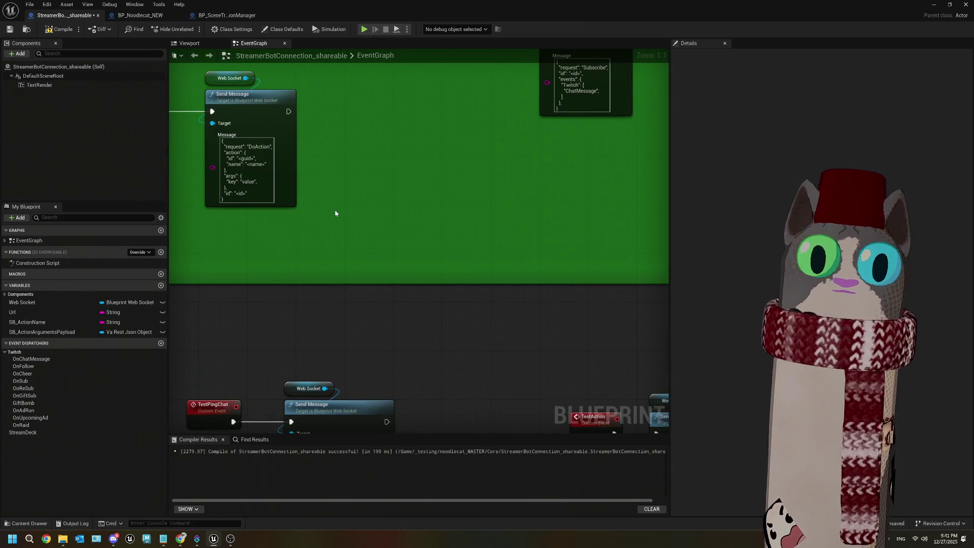
{"action": "mouse_move", "coordinate": [339, 214]}
{"action": "left_mouse_down"}
{"action": "mouse_move", "coordinate": [398, 260]}
{"action": "mouse_move", "coordinate": [319, 221]}
{"action": "mouse_move", "coordinate": [398, 287]}
{"action": "mouse_move", "coordinate": [357, 239]}
{"action": "mouse_move", "coordinate": [402, 261]}
{"action": "mouse_move", "coordinate": [409, 307]}
{"action": "mouse_move", "coordinate": [378, 276]}
{"action": "mouse_move", "coordinate": [429, 328]}
{"action": "mouse_move", "coordinate": [516, 257]}
{"action": "mouse_move", "coordinate": [485, 304]}
{"action": "mouse_move", "coordinate": [488, 295]}
{"action": "mouse_move", "coordinate": [415, 311]}
{"action": "left_mouse_up"}
{"action": "mouse_move", "coordinate": [418, 275]}
{"action": "left_mouse_down"}
{"action": "mouse_move", "coordinate": [358, 300]}
{"action": "mouse_move", "coordinate": [272, 187]}
{"action": "mouse_move", "coordinate": [383, 269]}
{"action": "mouse_move", "coordinate": [380, 247]}
{"action": "mouse_move", "coordinate": [402, 219]}
{"action": "mouse_move", "coordinate": [330, 232]}
{"action": "left_mouse_up"}
{"action": "mouse_move", "coordinate": [394, 162]}
{"action": "left_mouse_down"}
{"action": "mouse_move", "coordinate": [326, 192]}
{"action": "mouse_move", "coordinate": [304, 213]}
{"action": "mouse_move", "coordinate": [311, 304]}
{"action": "mouse_move", "coordinate": [505, 237]}
{"action": "mouse_move", "coordinate": [380, 284]}
{"action": "left_mouse_up"}
{"action": "scroll", "coordinate": [506, 225], "scroll_direction": "down", "scroll_amount": 1}
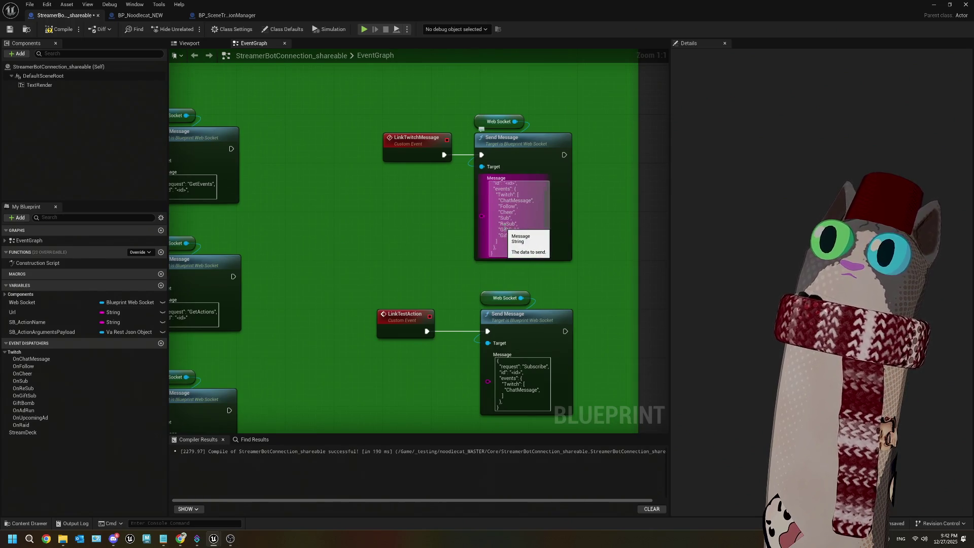
{"action": "scroll", "coordinate": [485, 244], "scroll_direction": "up", "scroll_amount": 1}
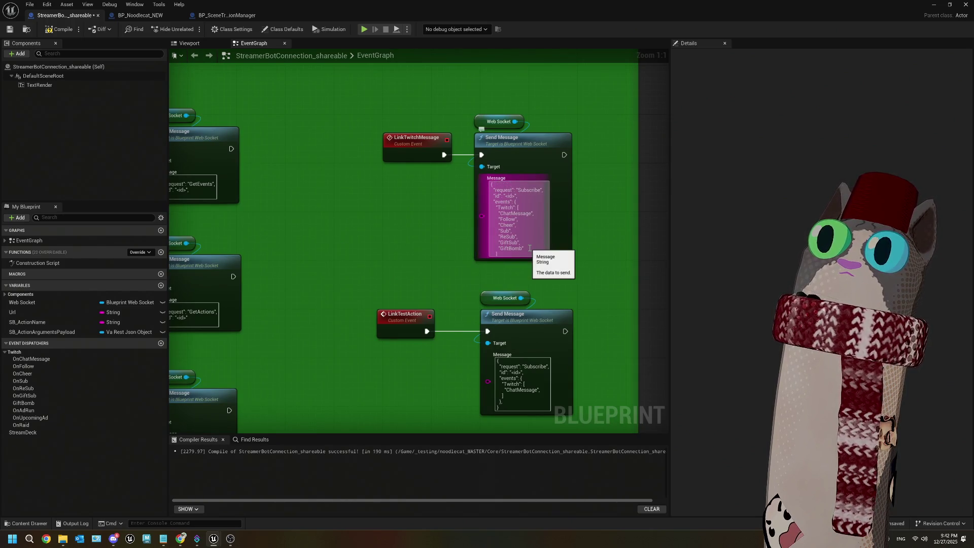
{"action": "scroll", "coordinate": [485, 244], "scroll_direction": "down", "scroll_amount": 1}
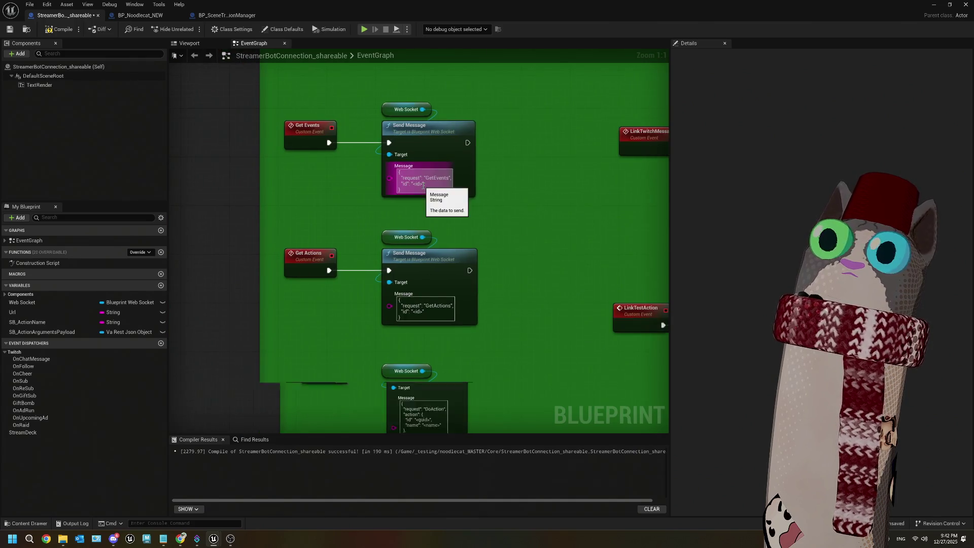
{"action": "scroll", "coordinate": [535, 337], "scroll_direction": "down", "scroll_amount": 1}
{"action": "mouse_move", "coordinate": [534, 337]}
{"action": "left_mouse_down"}
{"action": "mouse_move", "coordinate": [461, 299]}
{"action": "mouse_move", "coordinate": [488, 281]}
{"action": "left_mouse_up"}
{"action": "scroll", "coordinate": [541, 357], "scroll_direction": "up", "scroll_amount": 2}
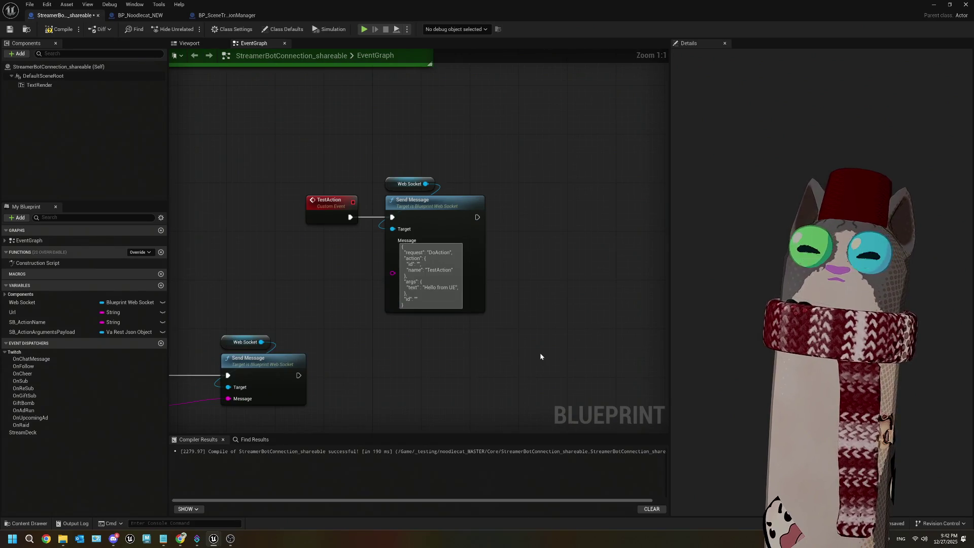
Compile and save the StreamerBot connection blueprint
{"action": "left_click", "coordinate": [60, 29]}
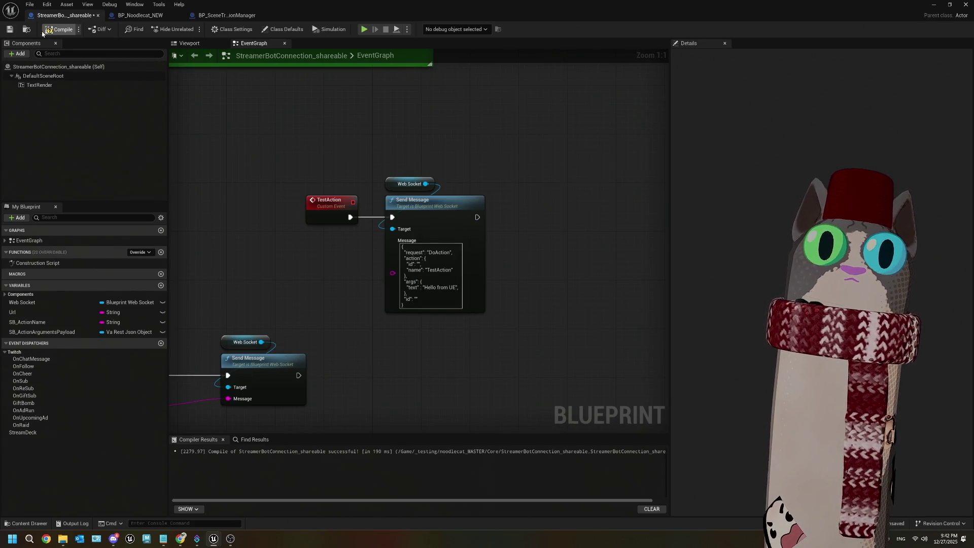
{"action": "left_click", "coordinate": [14, 30]}
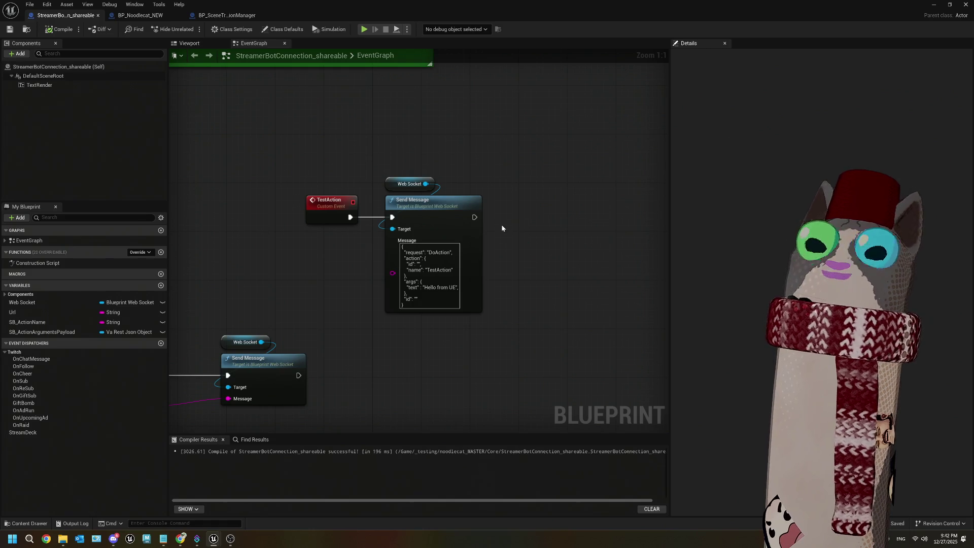
{"action": "left_click", "coordinate": [227, 15]}
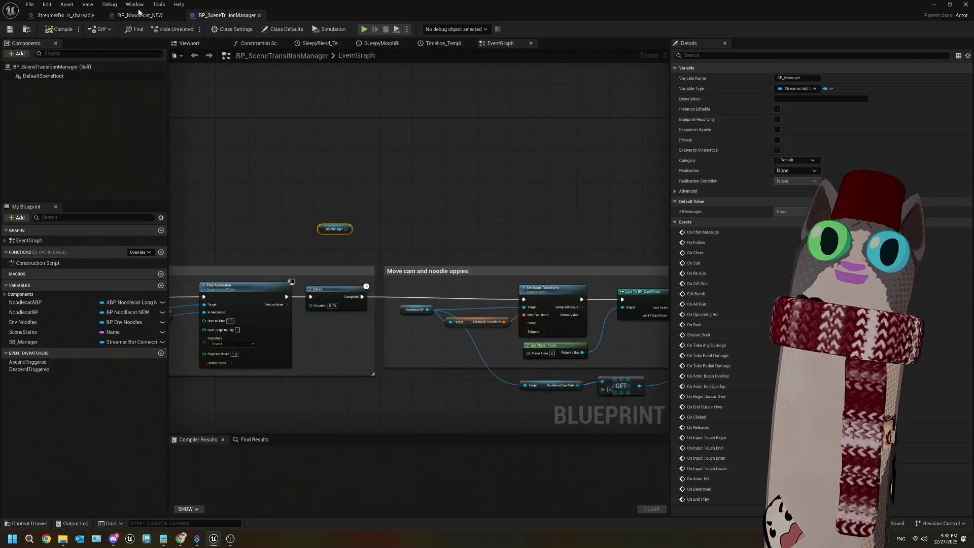
Add a Test Action call on SB Manager between Delay and Set Actor Transform
{"action": "left_click_drag", "start_coordinate": [324, 242], "coordinate": [379, 236]}
{"action": "type", "text": "test a"}
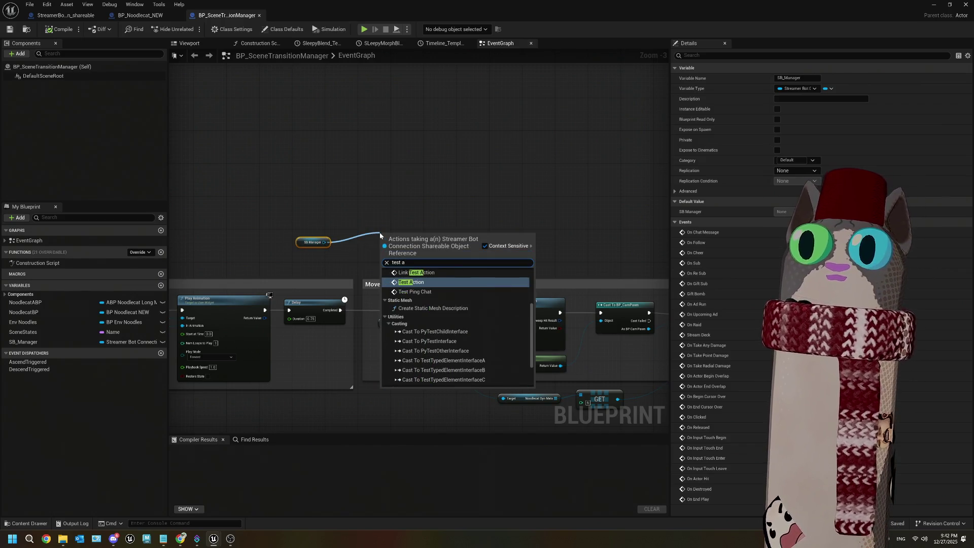
{"action": "left_click", "coordinate": [411, 282]}
{"action": "scroll", "coordinate": [411, 276], "scroll_direction": "up", "scroll_amount": 3}
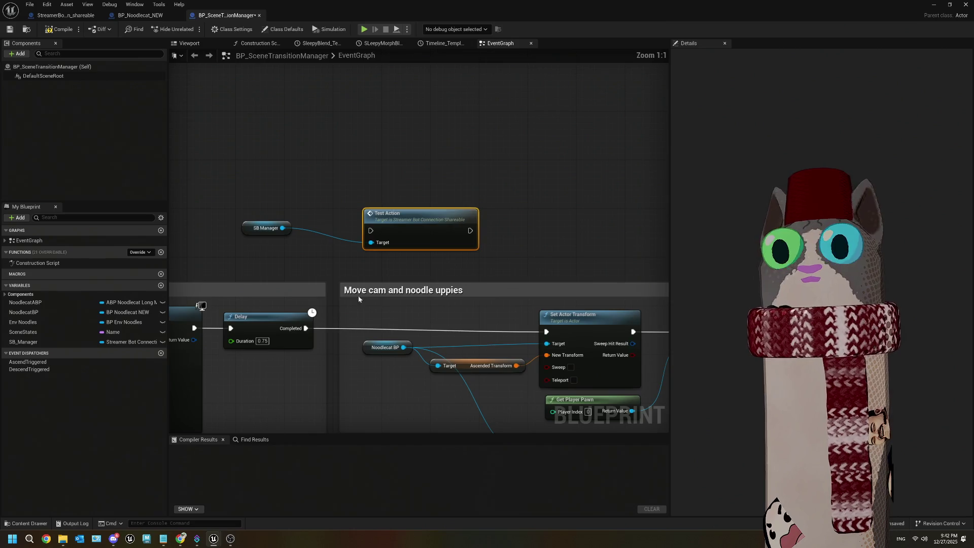
{"action": "left_click_drag", "start_coordinate": [307, 328], "coordinate": [370, 231]}
{"action": "mouse_move", "coordinate": [470, 230]}
{"action": "left_mouse_down"}
{"action": "mouse_move", "coordinate": [488, 281]}
{"action": "mouse_move", "coordinate": [546, 341]}
{"action": "left_mouse_up"}
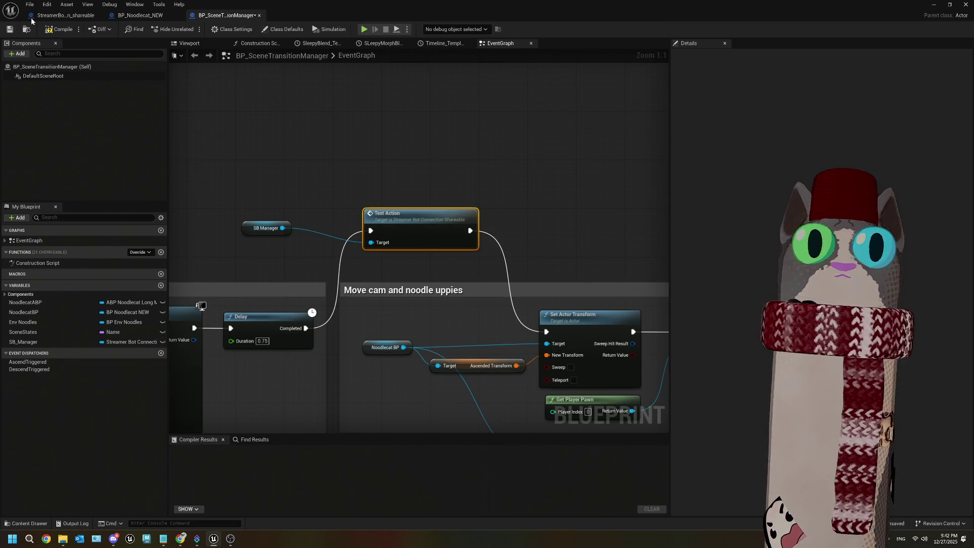
Compile and save BP_SceneTransitionManager, then return to the level editor
{"action": "left_click", "coordinate": [60, 29]}
{"action": "left_click", "coordinate": [9, 29]}
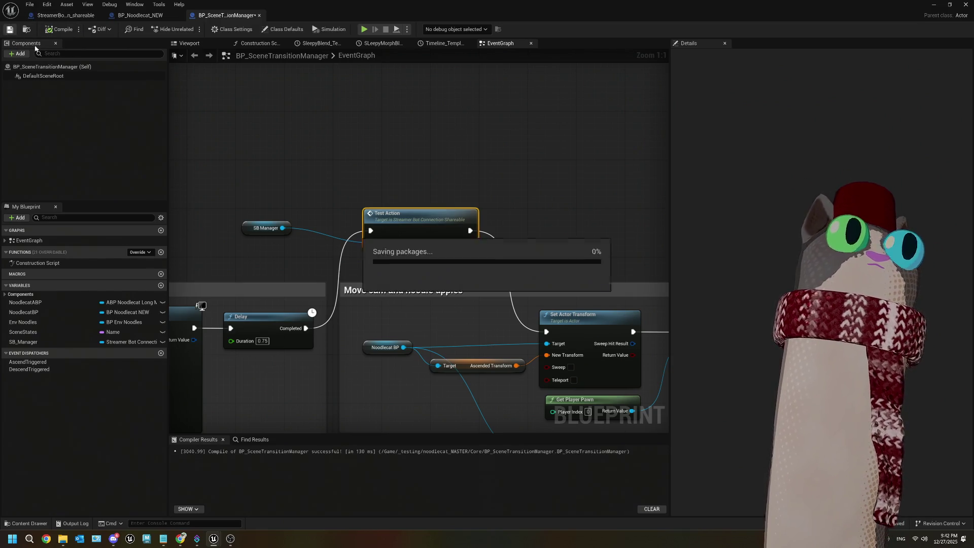
{"action": "left_click", "coordinate": [934, 5]}
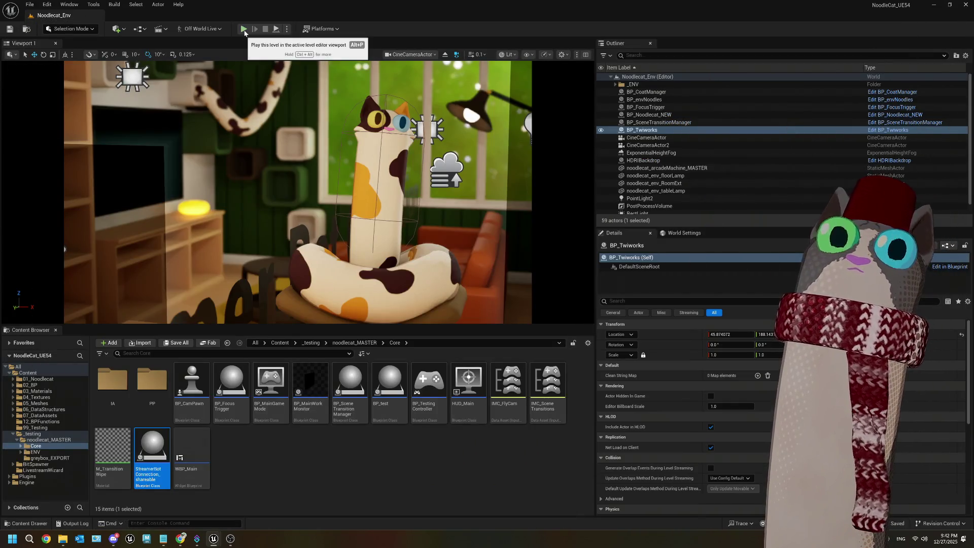
Play the level to watch the 'Starting Soon' scene, then stop it with Escape
{"action": "left_click", "coordinate": [244, 30]}
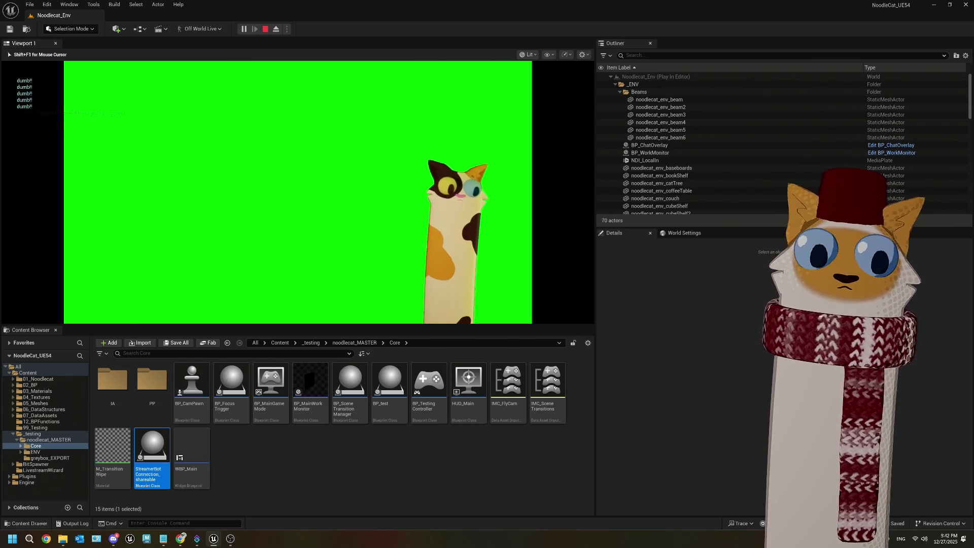
{"action": "key", "text": "Escape"}
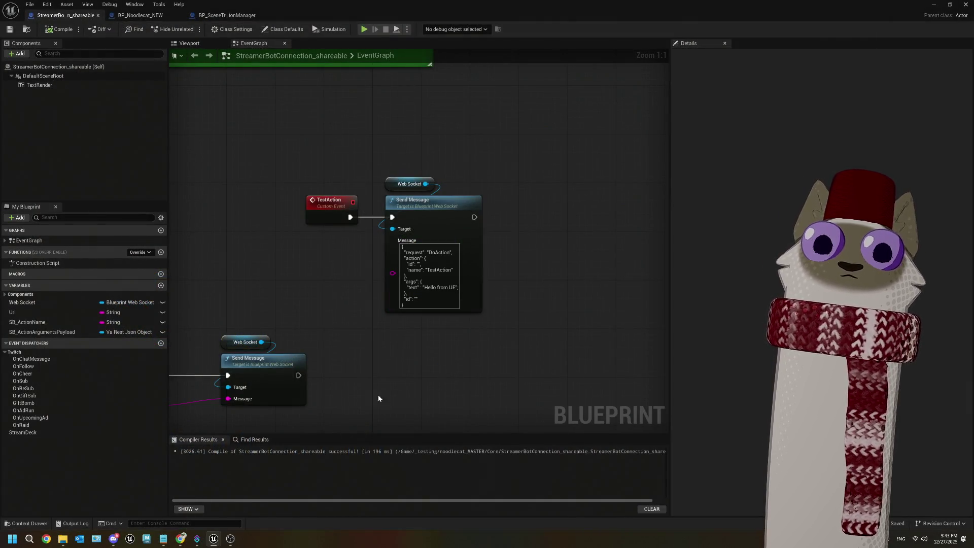
Select TestAction in the message and bring Streamer.bot's Action History forward
{"action": "double_click", "coordinate": [439, 269]}
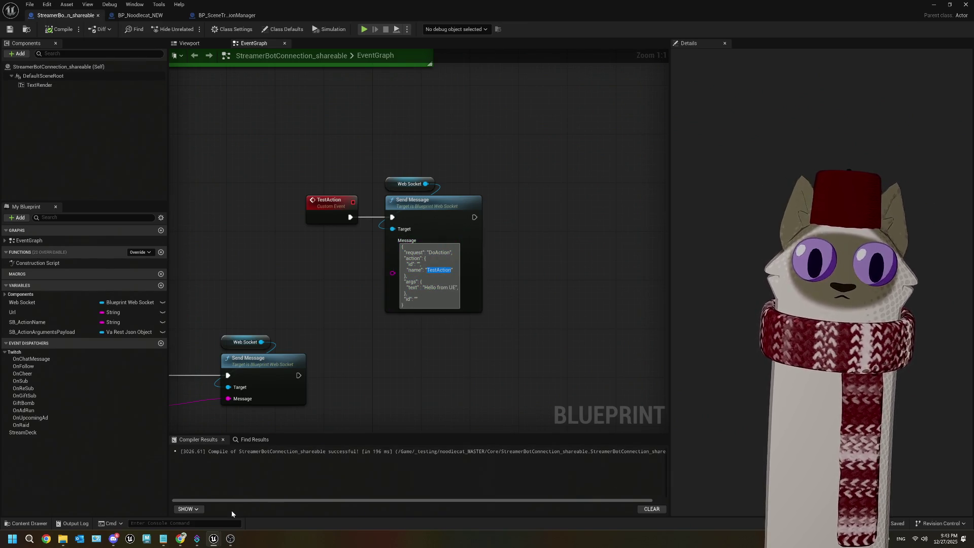
{"action": "mouse_move", "coordinate": [201, 535]}
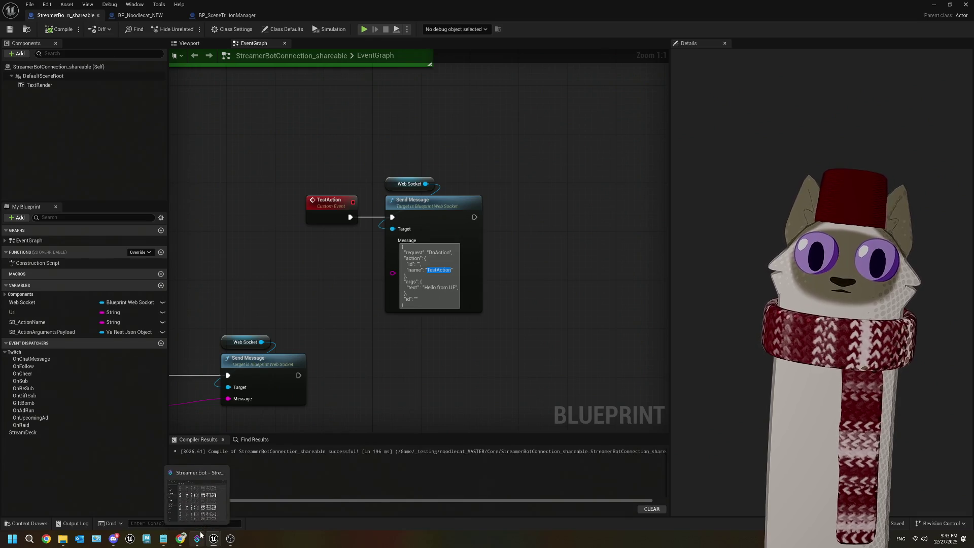
{"action": "left_click", "coordinate": [200, 535]}
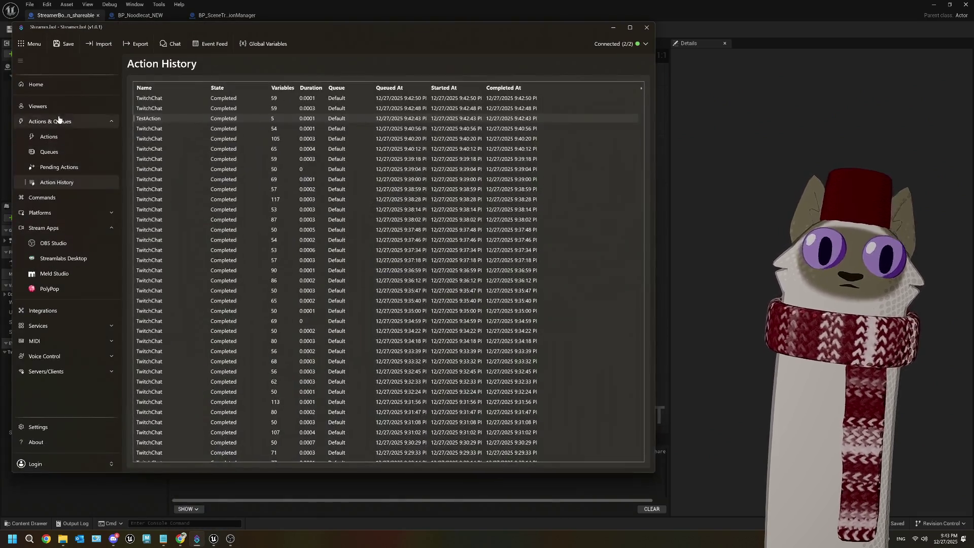
Duplicate the ReceiveUEMessage action in the Streamer.bot Actions list
{"action": "left_click", "coordinate": [48, 137]}
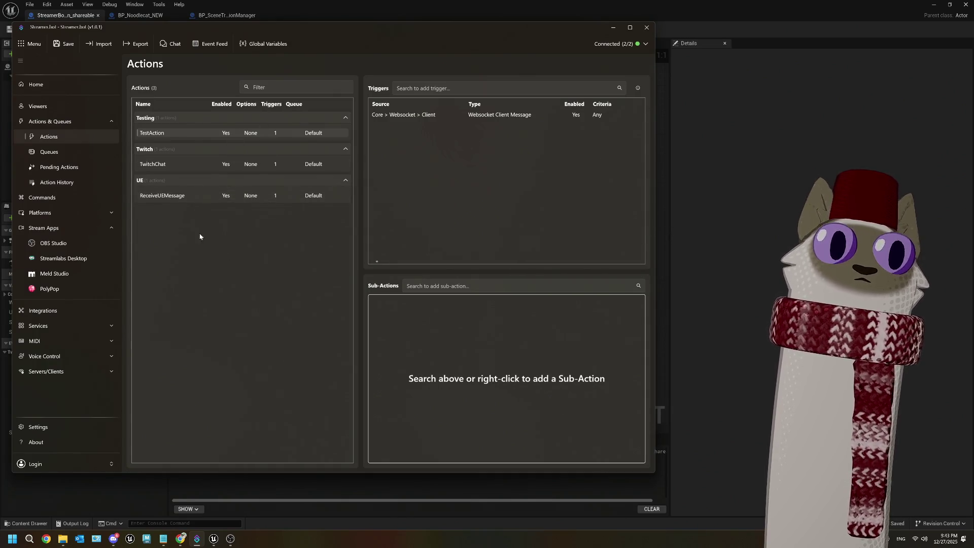
{"action": "left_click", "coordinate": [167, 196]}
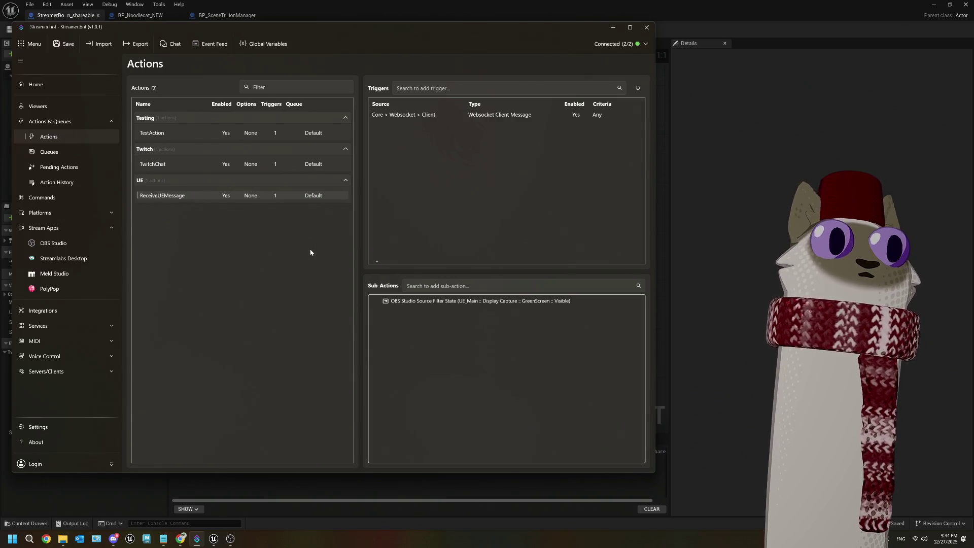
{"action": "right_click", "coordinate": [168, 196]}
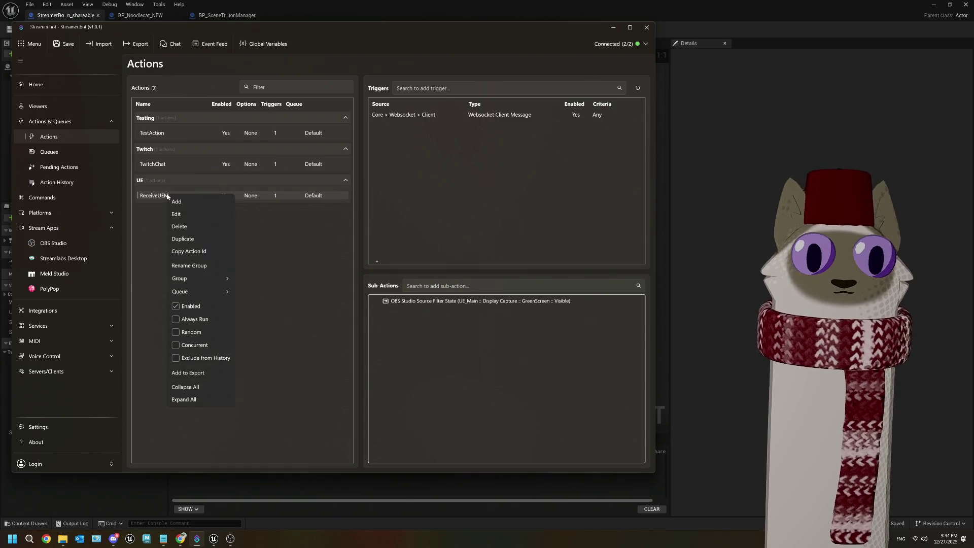
{"action": "left_click", "coordinate": [185, 239]}
Rename the copied action to BigScreenMode, leaving its GreenScreen filter sub-action unchanged
{"action": "right_click", "coordinate": [193, 206]}
{"action": "left_click", "coordinate": [208, 229]}
{"action": "left_click_drag", "start_coordinate": [327, 206], "coordinate": [210, 208]}
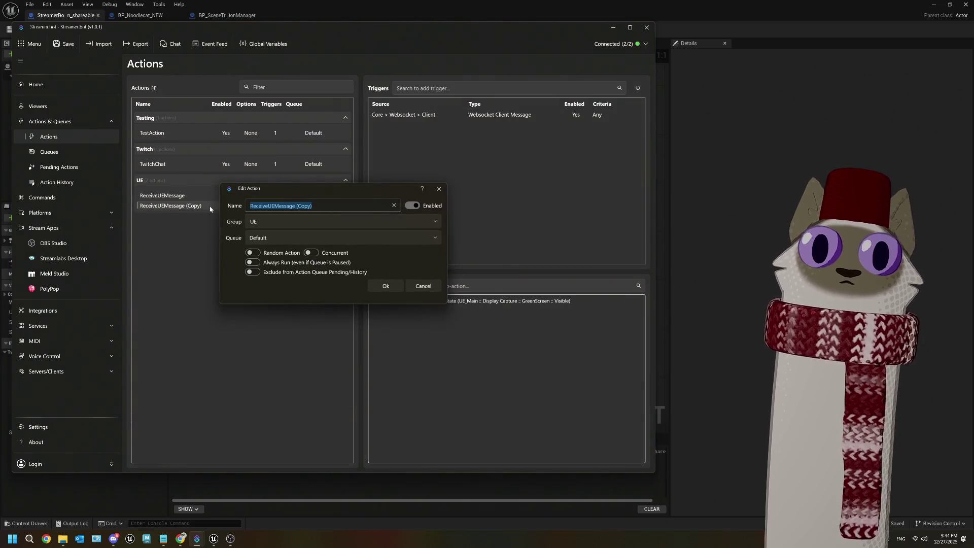
{"action": "type", "text": "BigScreenMode"}
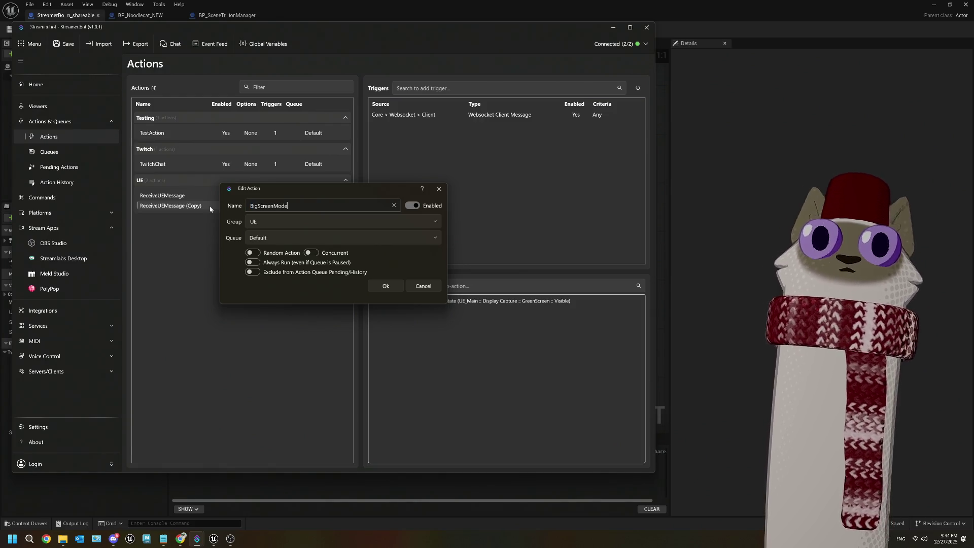
{"action": "left_click", "coordinate": [397, 286]}
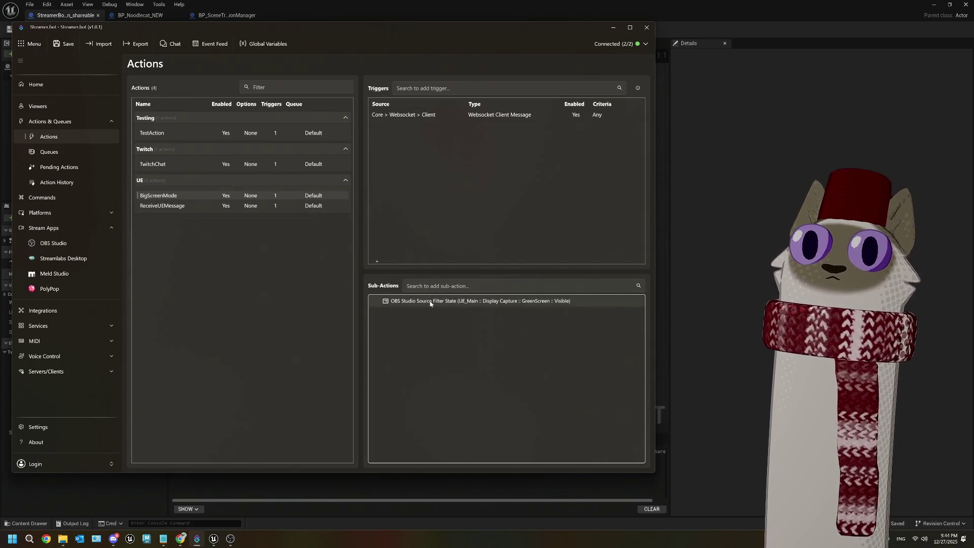
{"action": "right_click", "coordinate": [427, 336]}
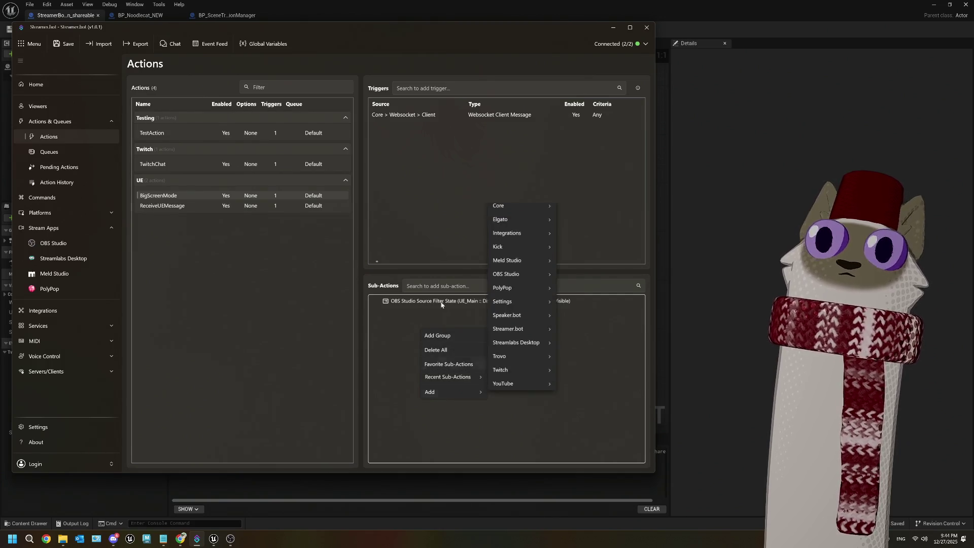
{"action": "left_click", "coordinate": [433, 117]}
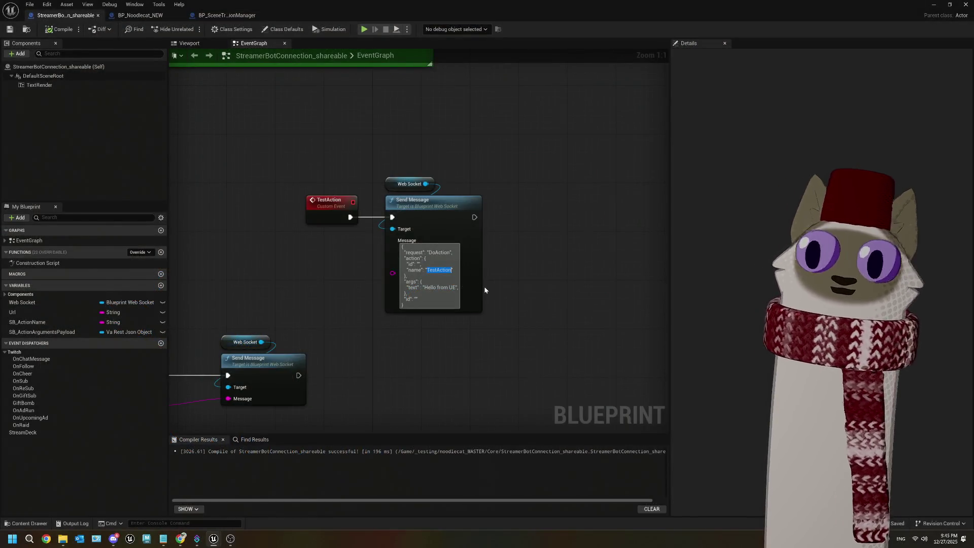
Leave the message text of the TestAction Send Message node
{"action": "left_click", "coordinate": [518, 285]}
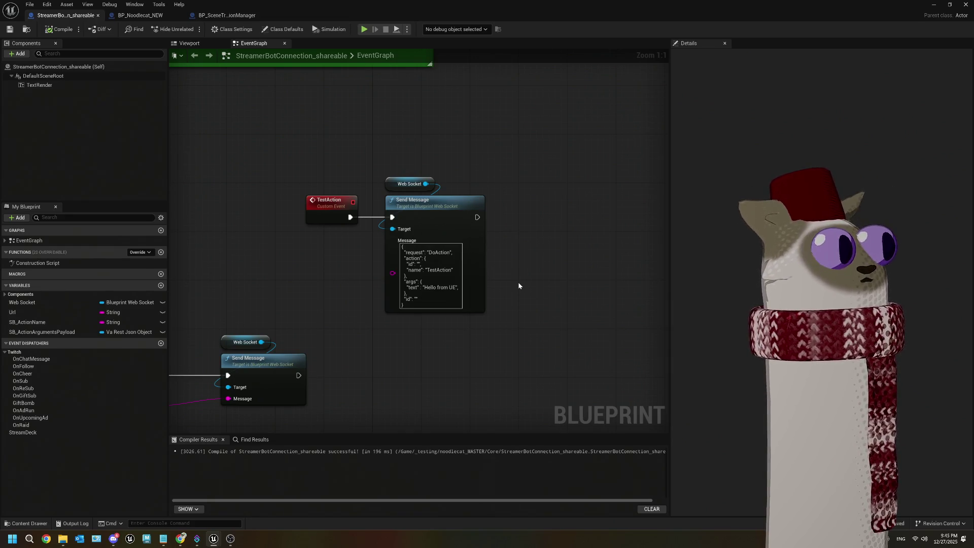
Replace TestAction with BigScreenMode in the Send Message JSON, then compile and save
{"action": "double_click", "coordinate": [440, 269]}
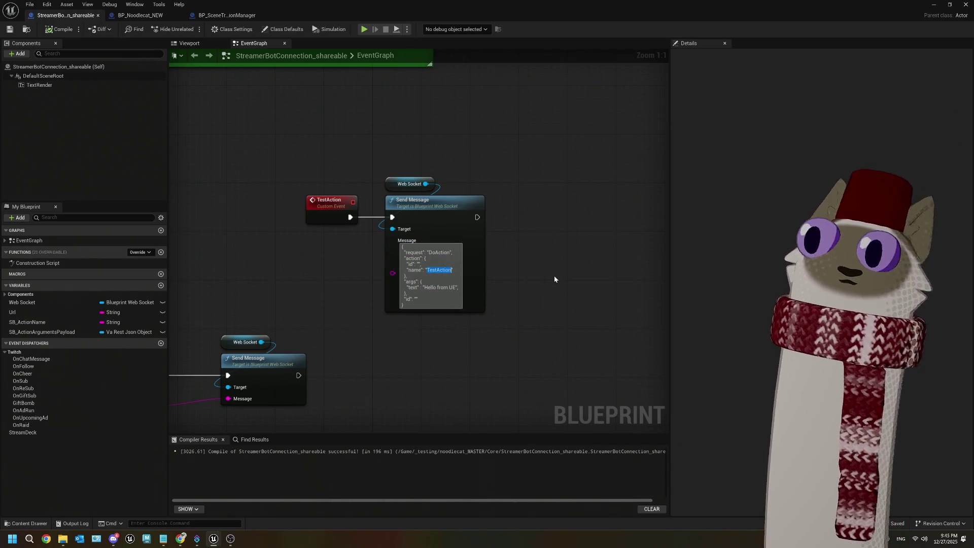
{"action": "type", "text": "BigS"}
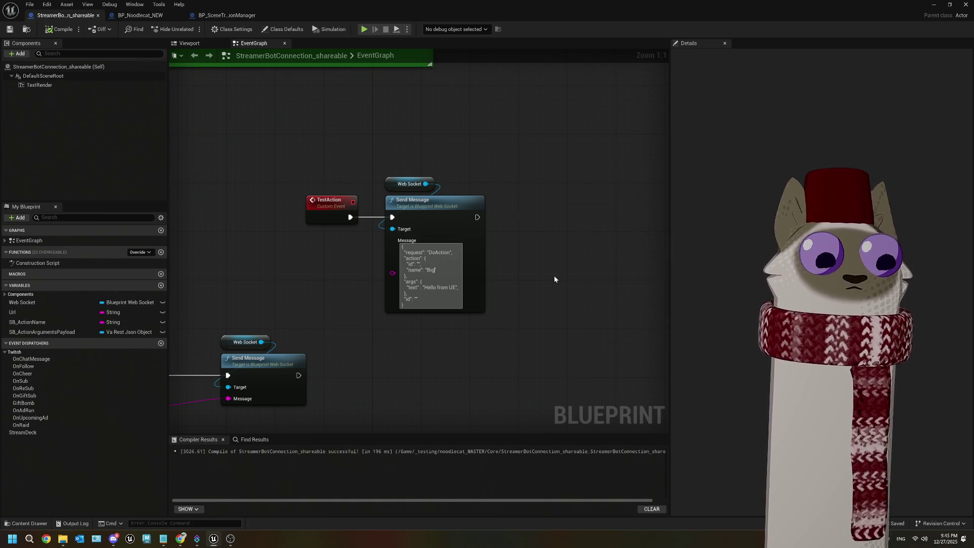
{"action": "type", "text": "creenMode"}
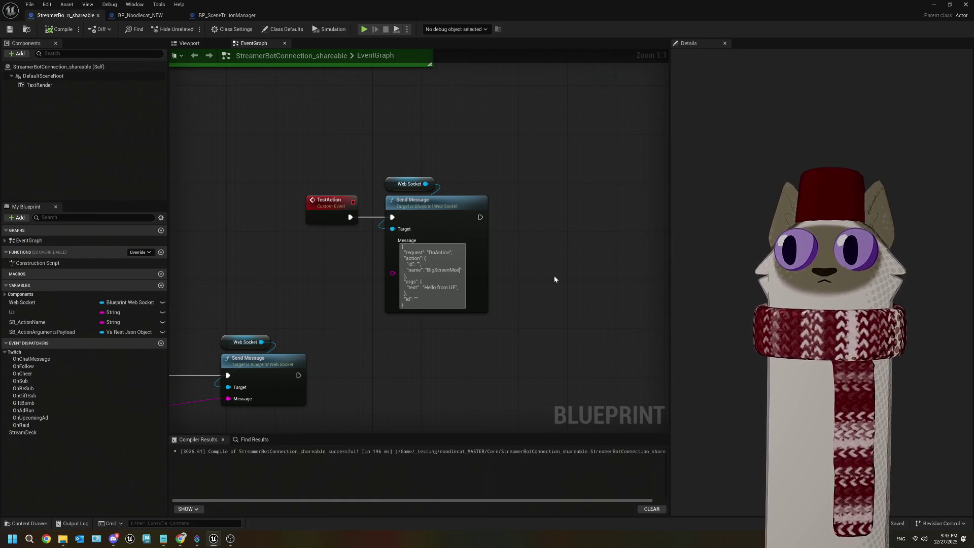
{"action": "left_click", "coordinate": [555, 277]}
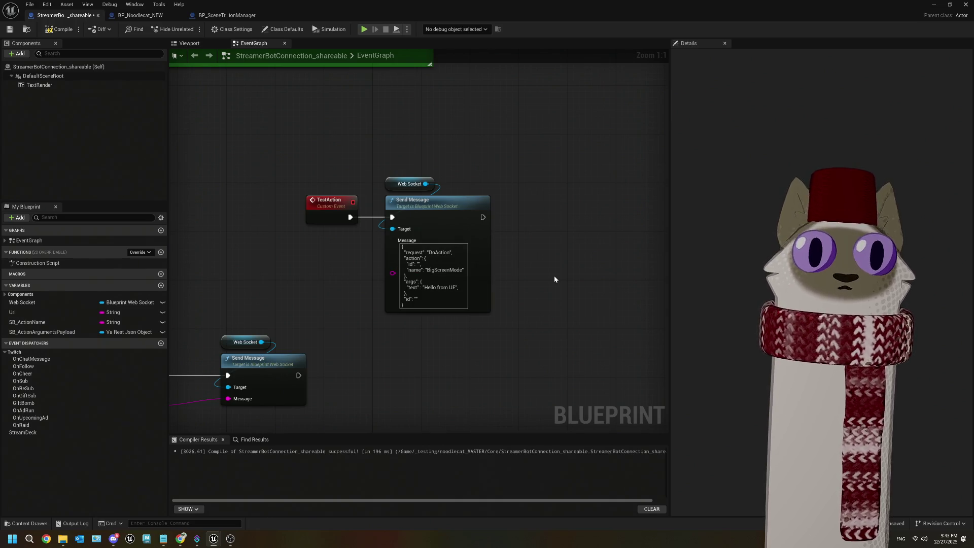
{"action": "left_click", "coordinate": [45, 31]}
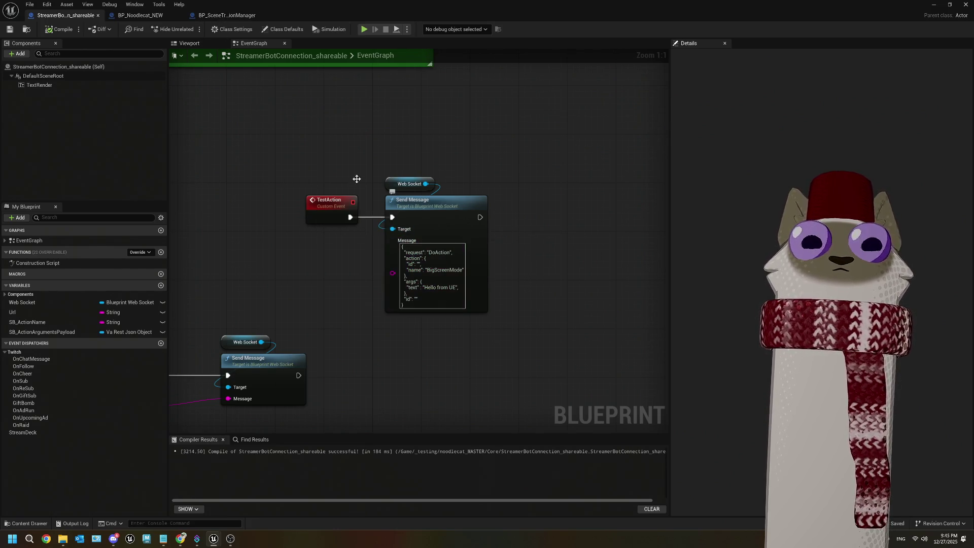
Glance at the BP_Noodlecat_NEW and BP_SceneTransitionManager Blueprints, then bring up Streamer.bot
{"action": "left_click", "coordinate": [140, 15]}
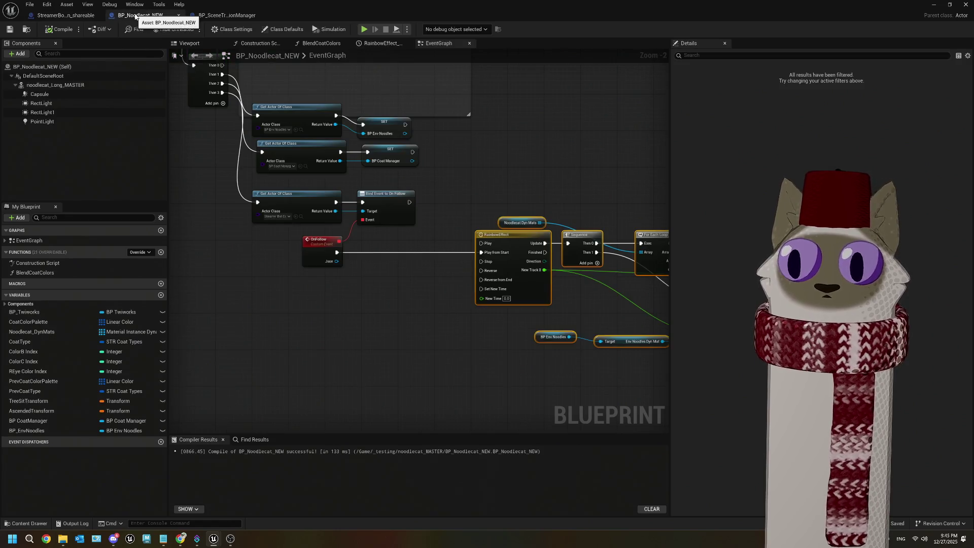
{"action": "left_click", "coordinate": [226, 15]}
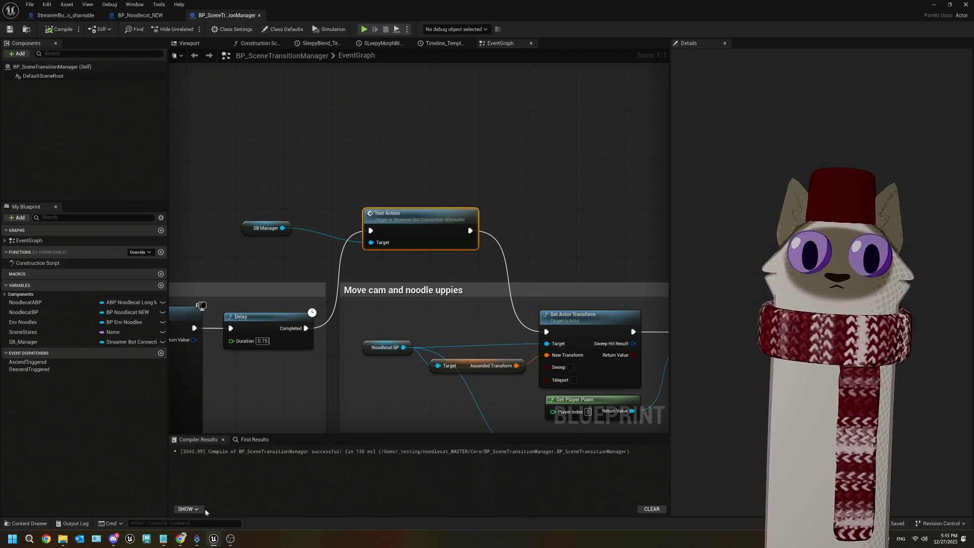
{"action": "left_click", "coordinate": [196, 539]}
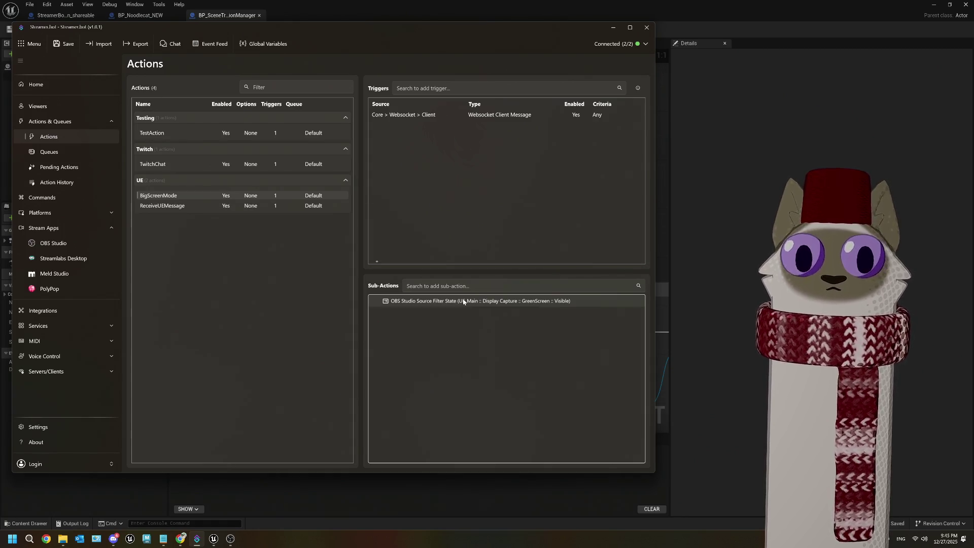
Inspect the GreenScreen chroma key filter on OBS's Display Capture source, then minimize Streamer.bot
{"action": "left_click", "coordinate": [231, 538]}
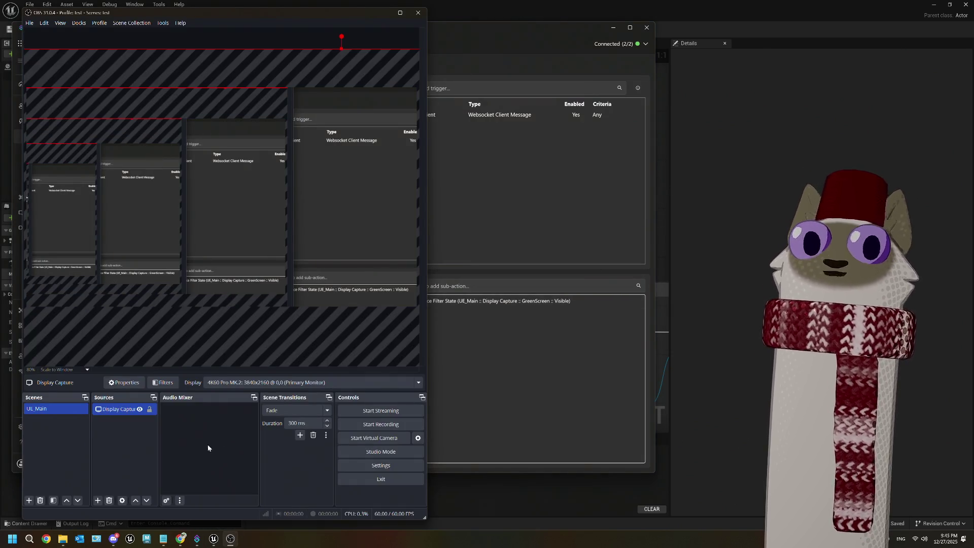
{"action": "right_click", "coordinate": [126, 408]}
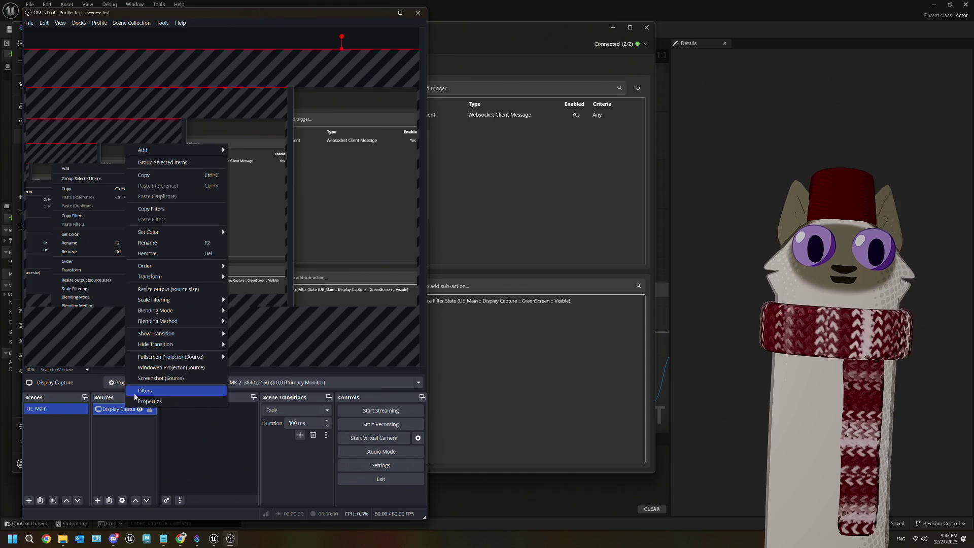
{"action": "left_click", "coordinate": [135, 392]}
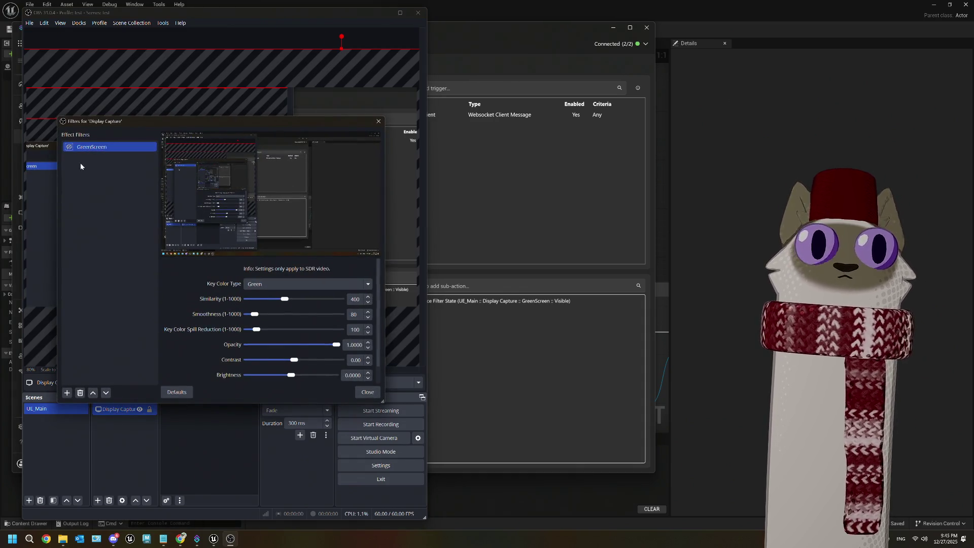
{"action": "left_click", "coordinate": [368, 392]}
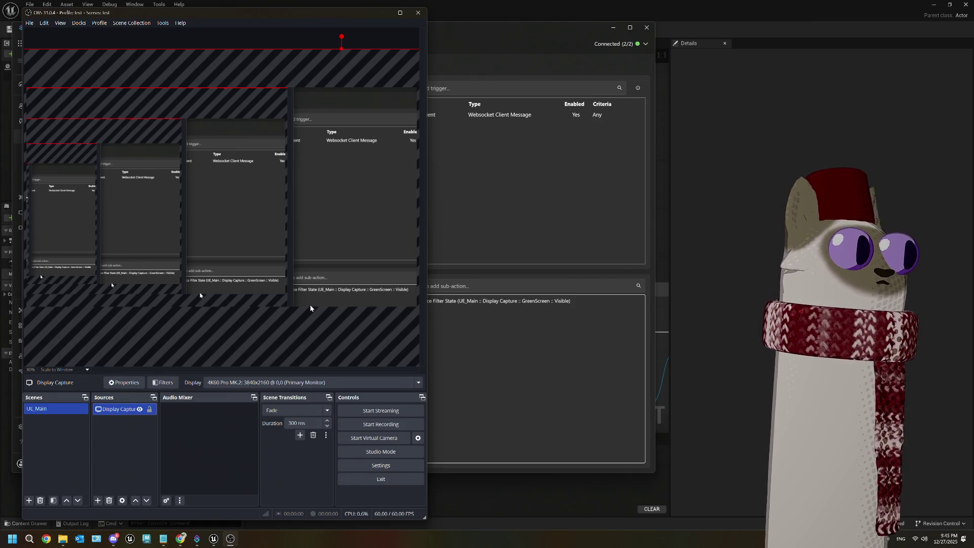
{"action": "left_click", "coordinate": [615, 28]}
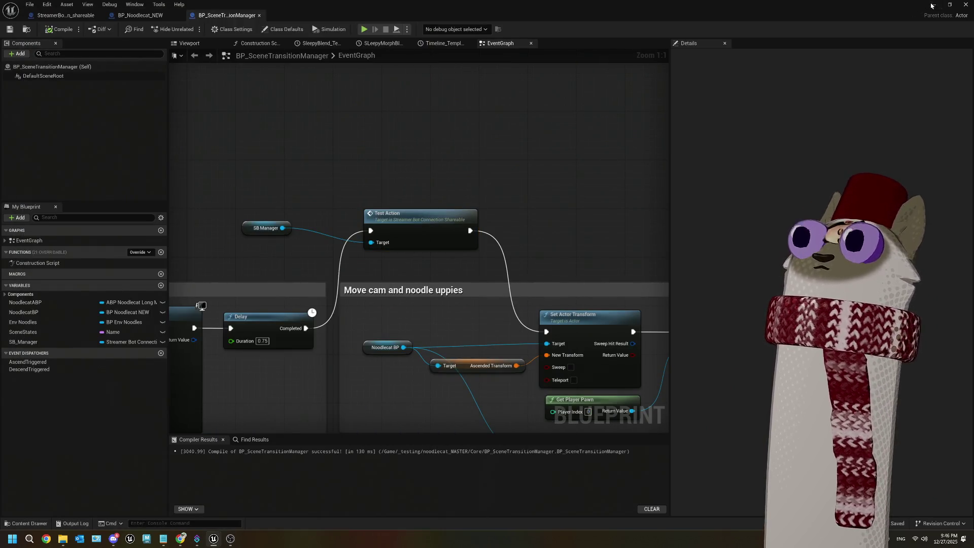
Bring the Noodlecat_Env level editor forward after briefly restoring OBS over it
{"action": "key", "text": "alt+Tab"}
{"action": "left_click", "coordinate": [234, 540]}
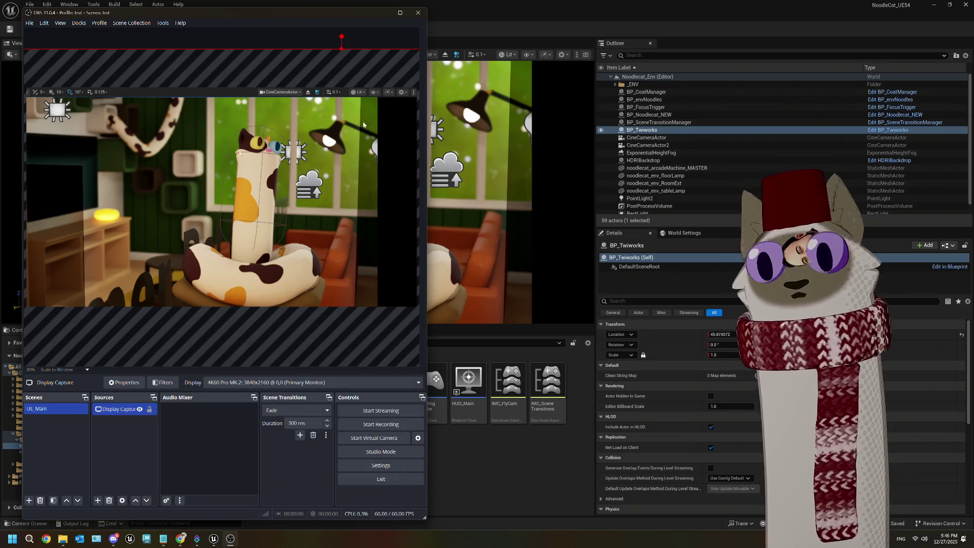
{"action": "left_click", "coordinate": [530, 464]}
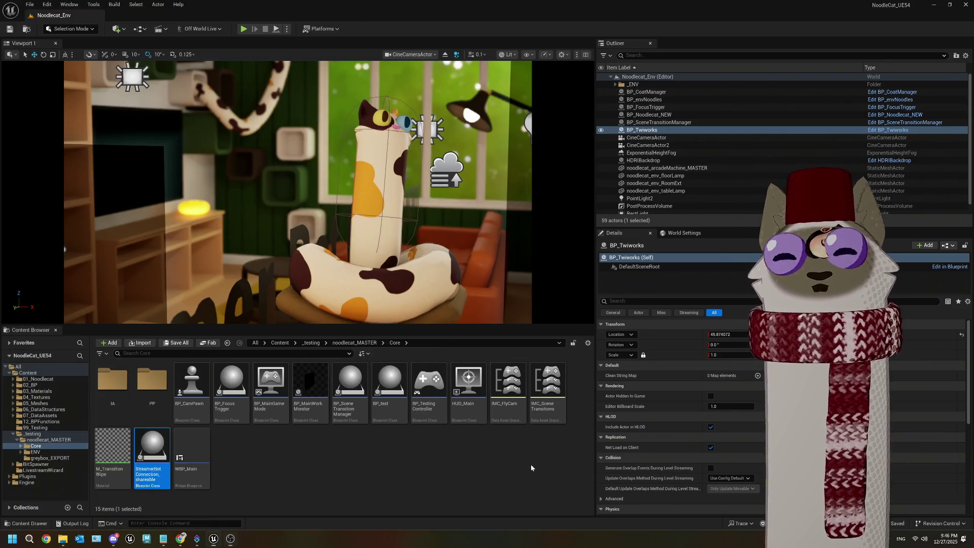
Play the level and press 2 in the game to trigger big screen mode
{"action": "left_click", "coordinate": [245, 29]}
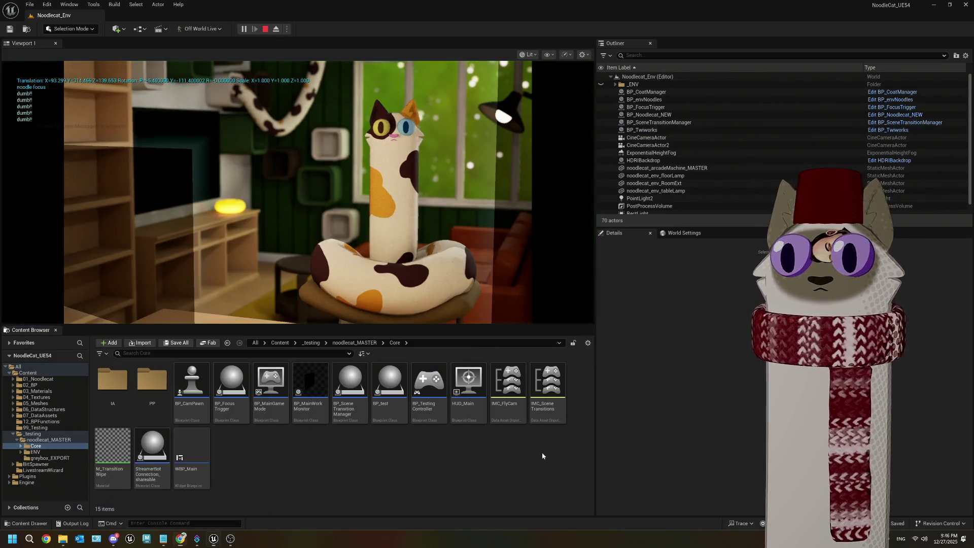
{"action": "left_click", "coordinate": [227, 540]}
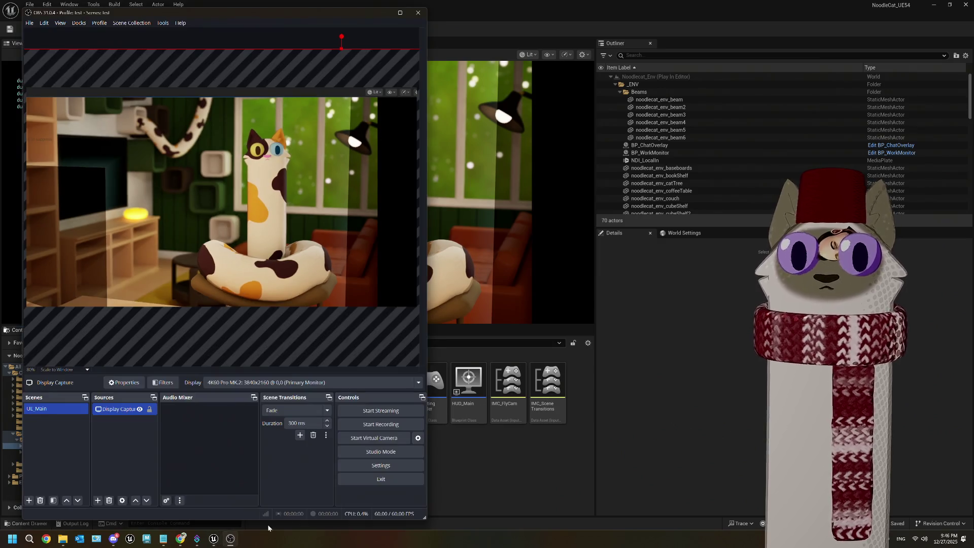
{"action": "left_click", "coordinate": [510, 474]}
{"action": "left_click", "coordinate": [478, 244]}
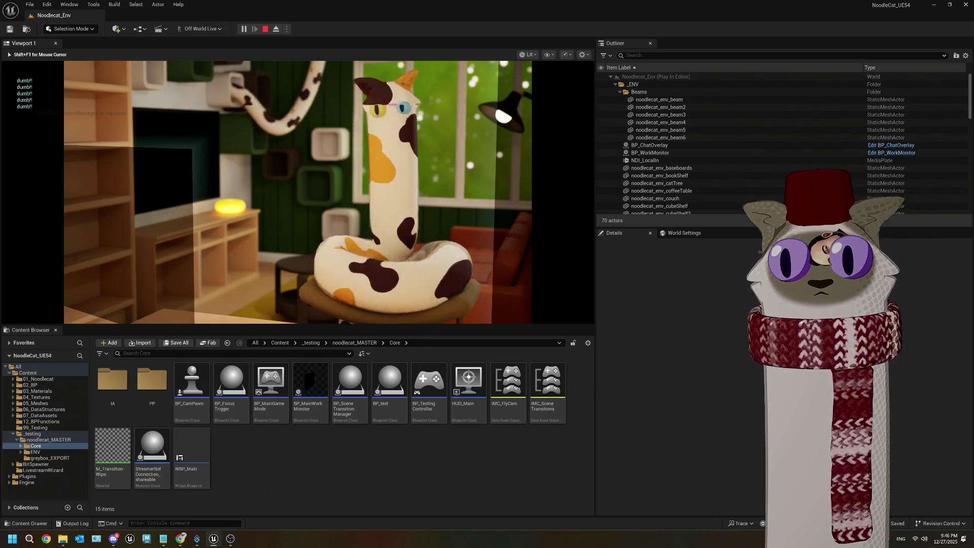
{"action": "key", "text": "2"}
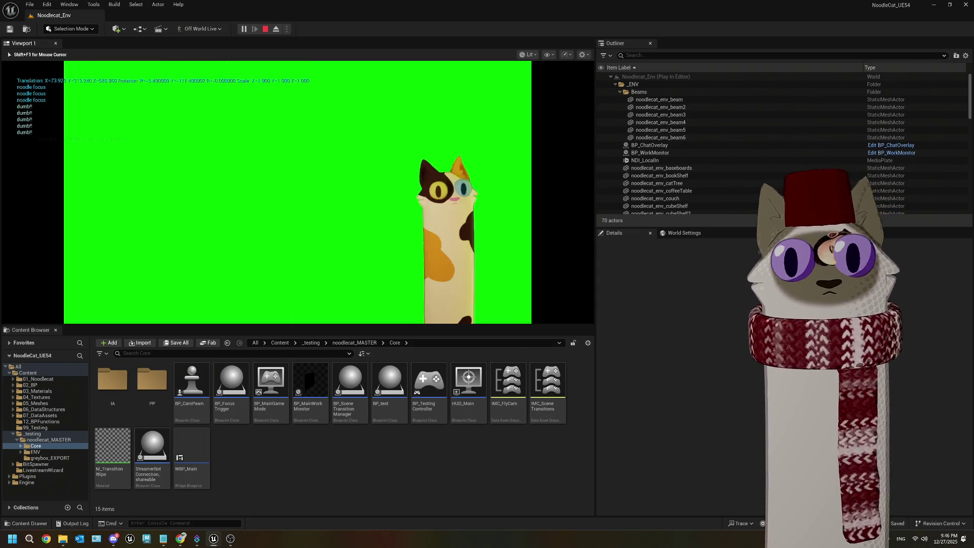
Check the OBS preview for the keyed-out green background around the cat
{"action": "key", "text": "super"}
{"action": "left_click", "coordinate": [237, 541]}
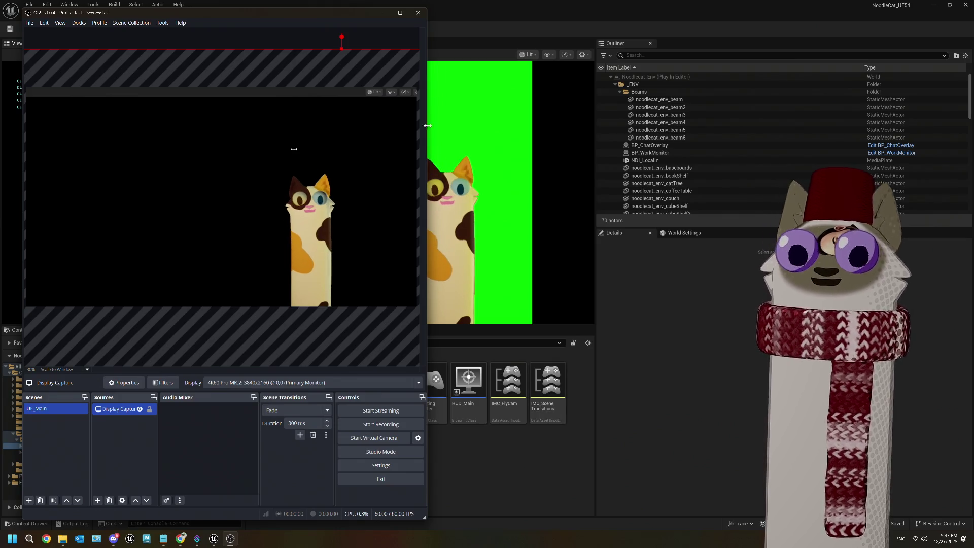
{"action": "left_click", "coordinate": [517, 14]}
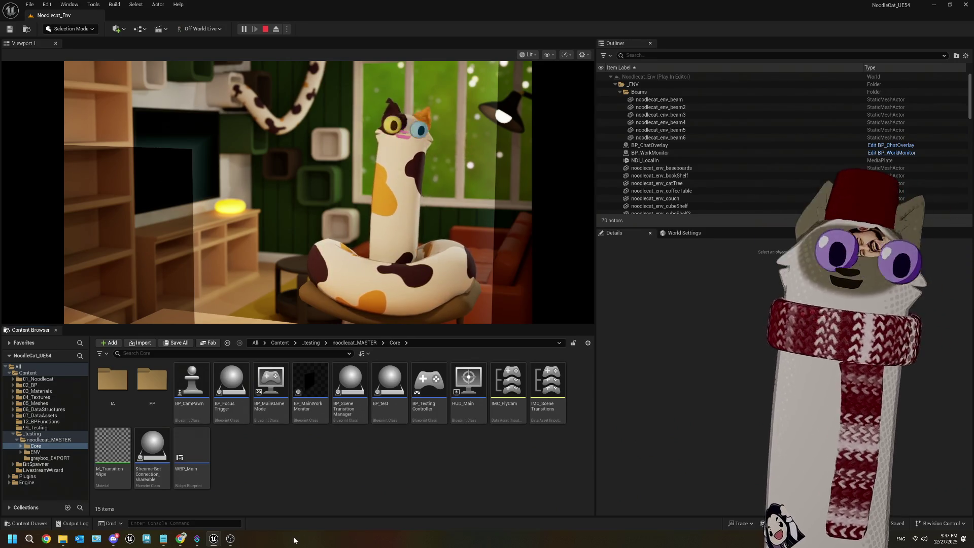
{"action": "key", "text": "alt+Tab"}
{"action": "key", "text": "alt+Tab"}
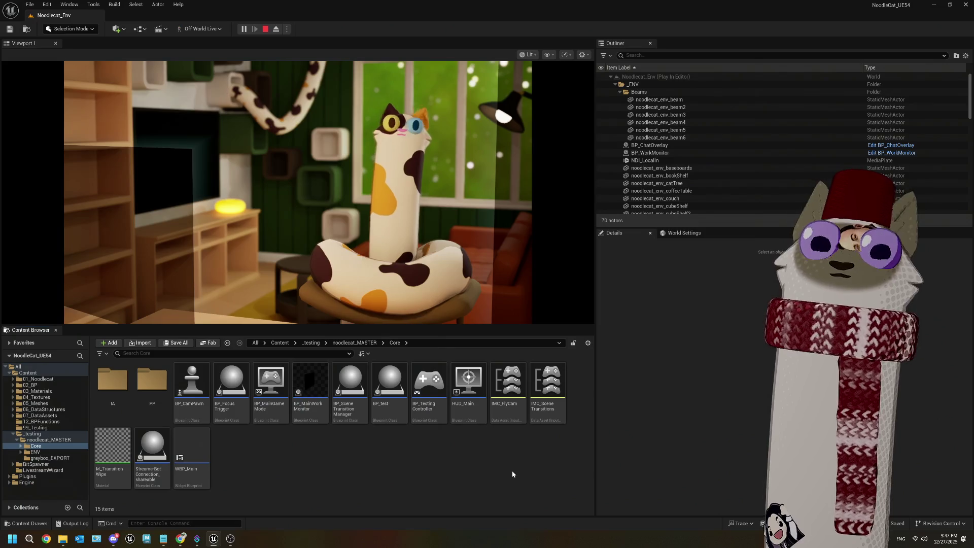
{"action": "key", "text": "Escape"}
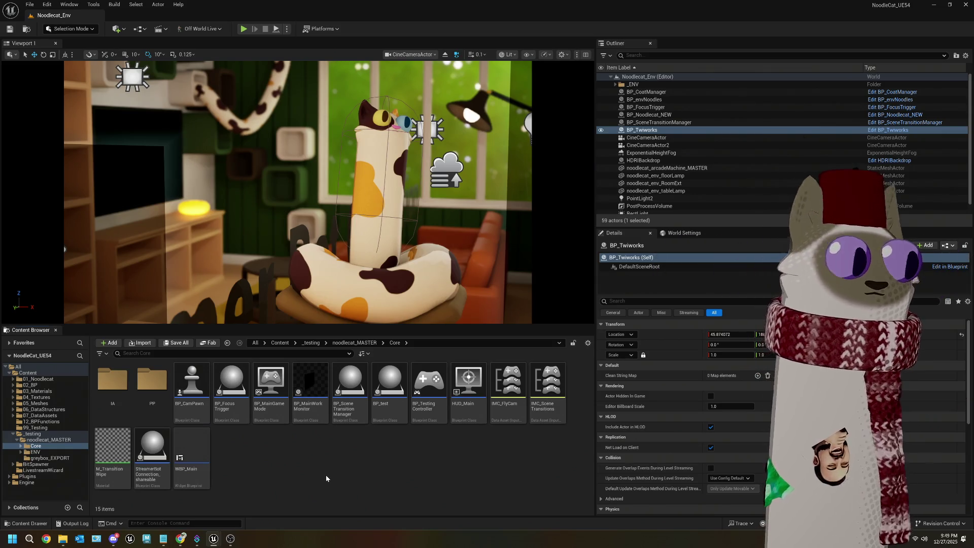
Change ReceiveUEMessage's GreenScreen filter sub-action state from Visible to Toggle and save Streamer.bot
{"action": "left_click", "coordinate": [196, 539]}
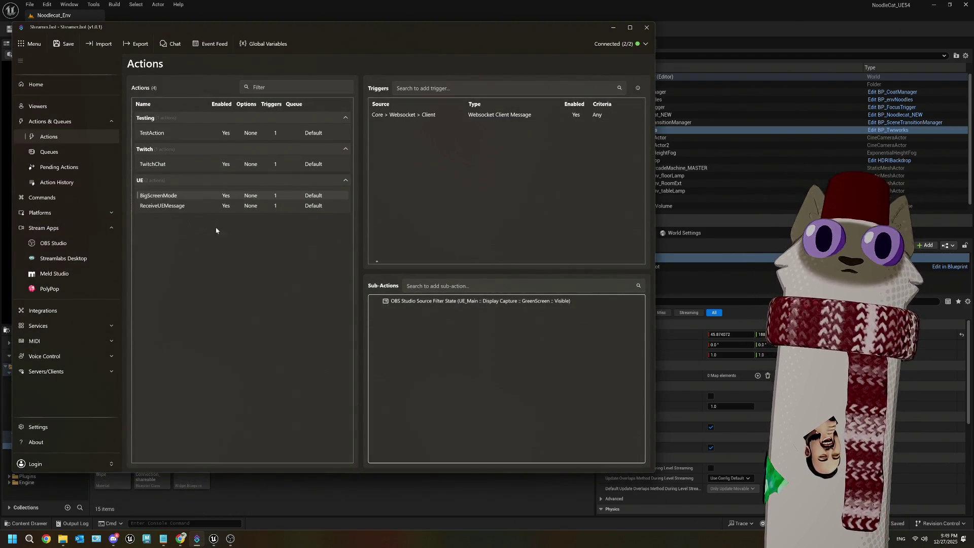
{"action": "right_click", "coordinate": [158, 206]}
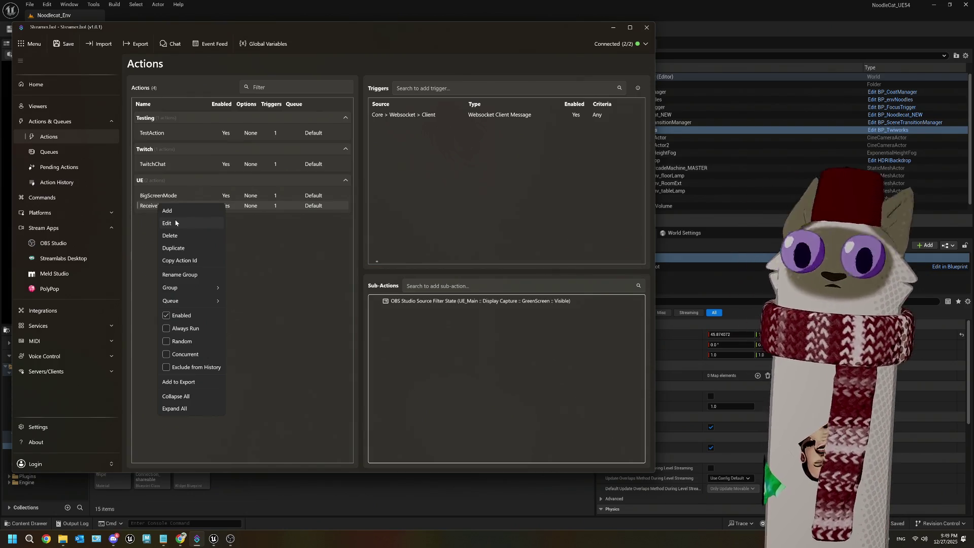
{"action": "left_click", "coordinate": [387, 314]}
{"action": "right_click", "coordinate": [425, 304]}
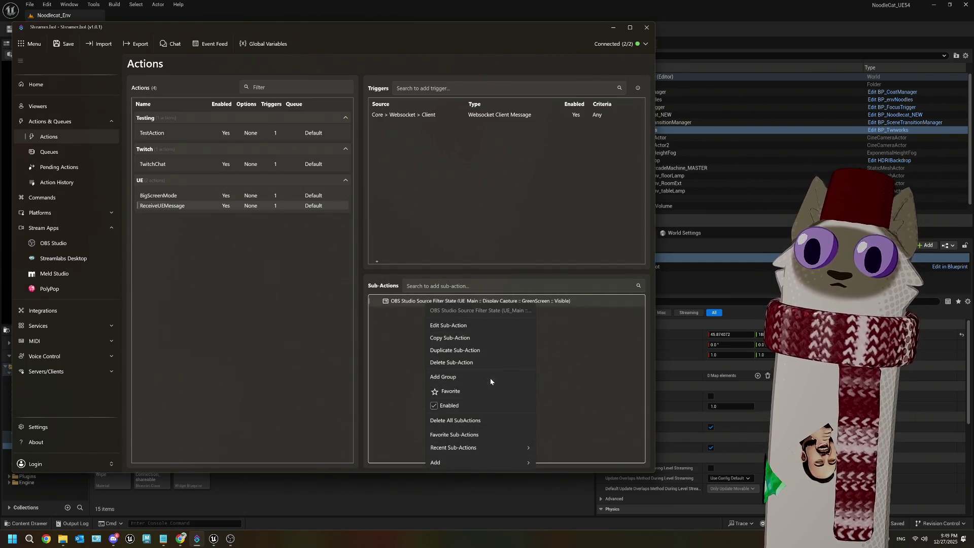
{"action": "left_click", "coordinate": [476, 327]}
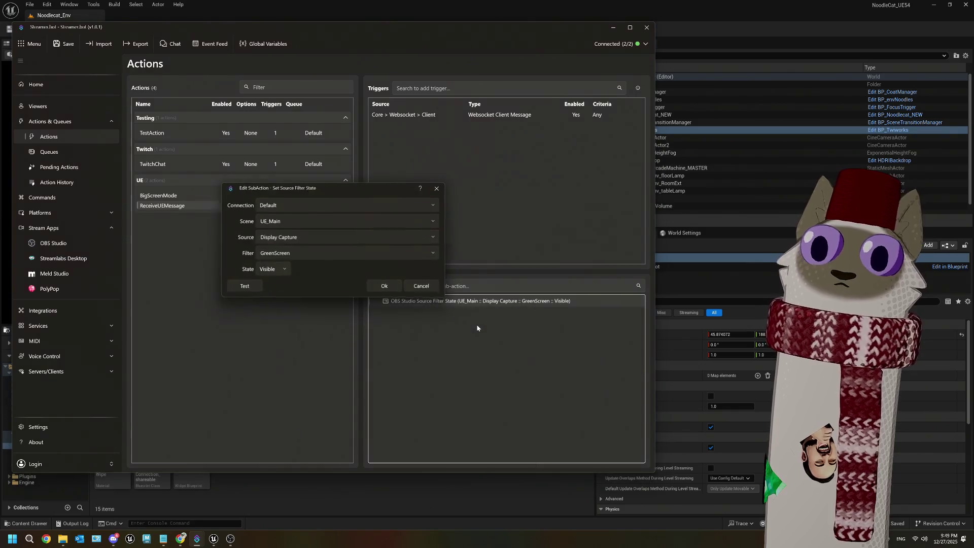
{"action": "left_click", "coordinate": [283, 270]}
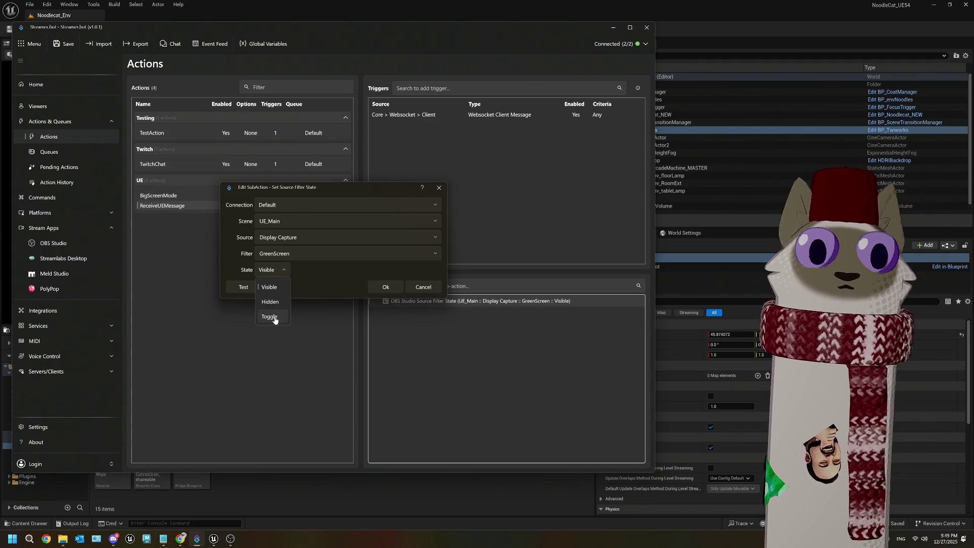
{"action": "left_click", "coordinate": [274, 317]}
{"action": "left_click", "coordinate": [387, 288]}
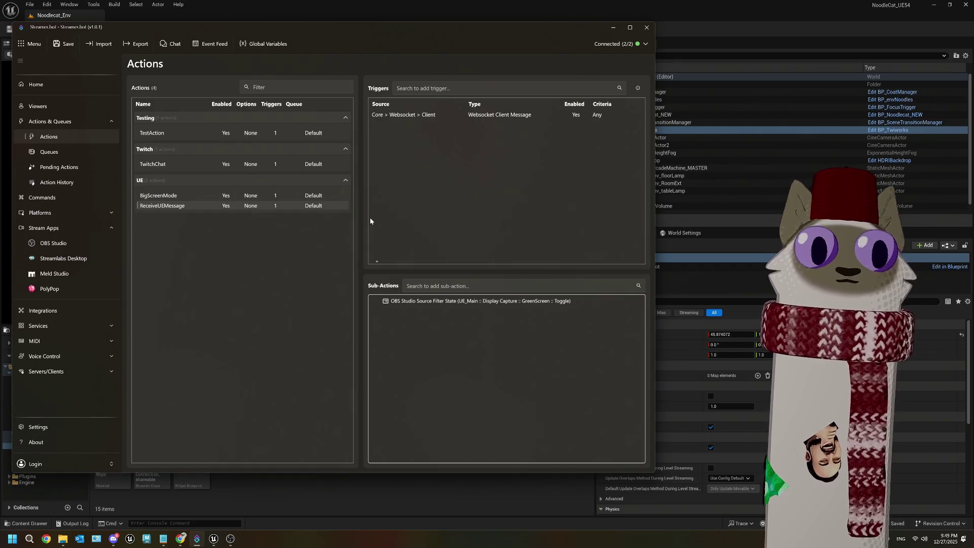
{"action": "left_click", "coordinate": [59, 46]}
{"action": "left_click", "coordinate": [612, 28]}
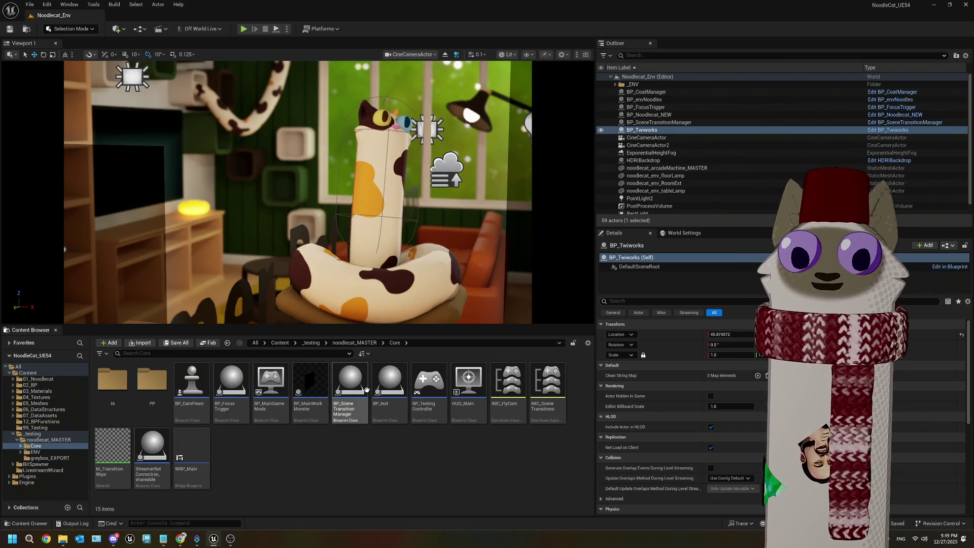
In BP_SceneTransitionManager, cut and paste the SB Manager and Test Action nodes into empty space
{"action": "double_click", "coordinate": [350, 386]}
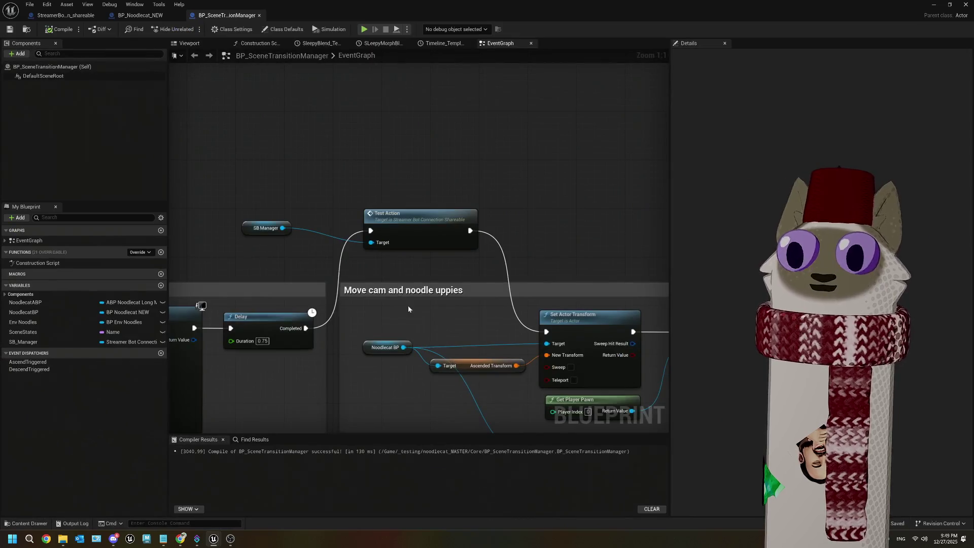
{"action": "mouse_move", "coordinate": [277, 197]}
{"action": "left_mouse_down"}
{"action": "mouse_move", "coordinate": [428, 251]}
{"action": "mouse_move", "coordinate": [413, 89]}
{"action": "left_mouse_up"}
{"action": "scroll", "coordinate": [428, 252], "scroll_direction": "down", "scroll_amount": 4}
{"action": "mouse_move", "coordinate": [454, 276]}
{"action": "left_mouse_down"}
{"action": "mouse_move", "coordinate": [339, 265]}
{"action": "mouse_move", "coordinate": [339, 255]}
{"action": "left_mouse_up"}
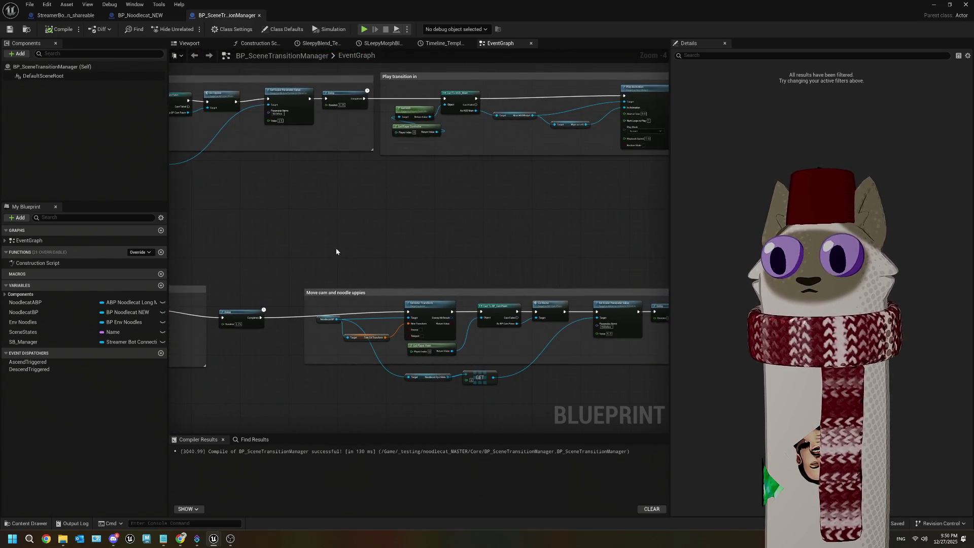
{"action": "key", "text": "ctrl+x"}
{"action": "key", "text": "ctrl+v"}
{"action": "scroll", "coordinate": [338, 259], "scroll_direction": "up", "scroll_amount": 3}
Wire Delay's Completed through Test Action into Set Actor Transform, then compile and save
{"action": "left_click_drag", "start_coordinate": [206, 359], "coordinate": [388, 241]}
{"action": "mouse_move", "coordinate": [479, 241]}
{"action": "left_mouse_down"}
{"action": "mouse_move", "coordinate": [453, 359]}
{"action": "mouse_move", "coordinate": [463, 348]}
{"action": "left_mouse_up"}
{"action": "left_click", "coordinate": [59, 29]}
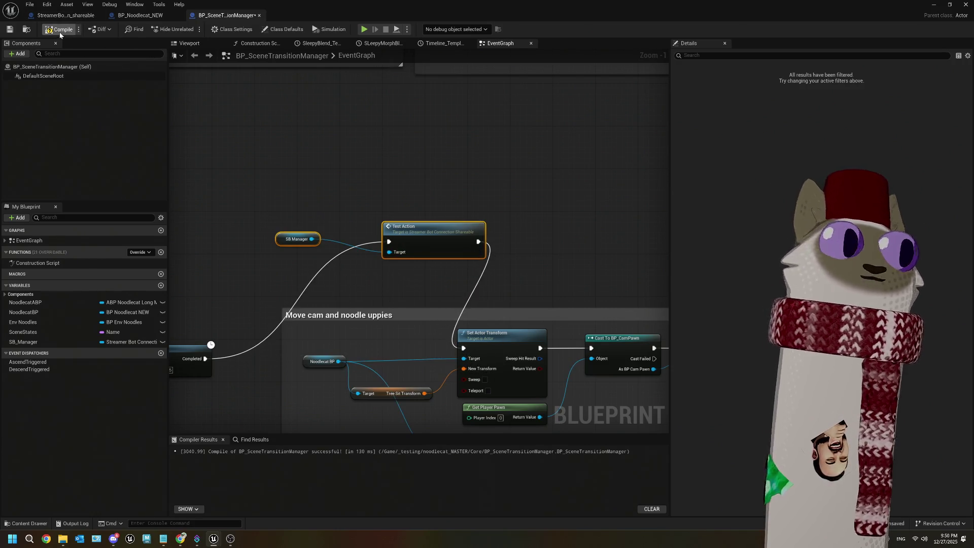
{"action": "left_click", "coordinate": [9, 31]}
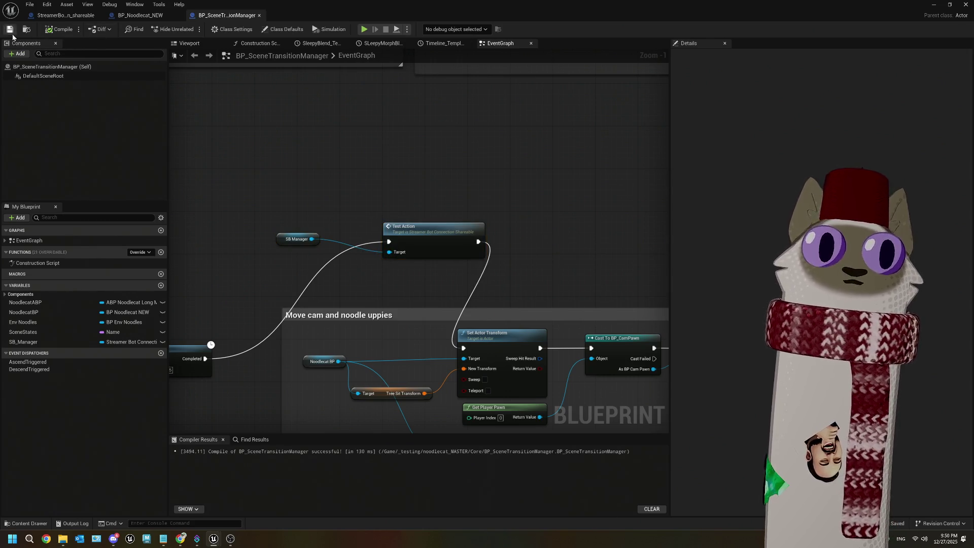
{"action": "left_click", "coordinate": [230, 538]}
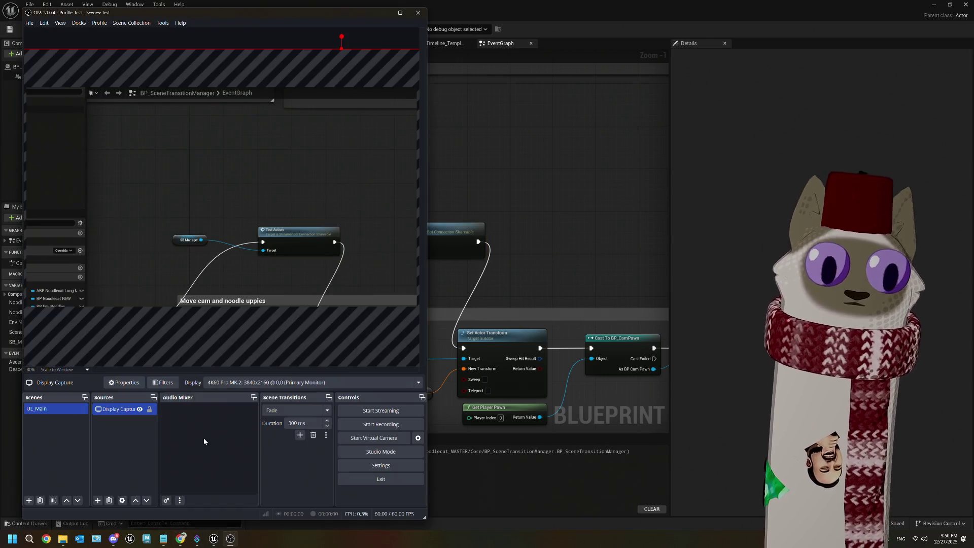
Disable the GreenScreen filter on OBS's Display Capture source and return to the Unreal blueprint
{"action": "right_click", "coordinate": [114, 409]}
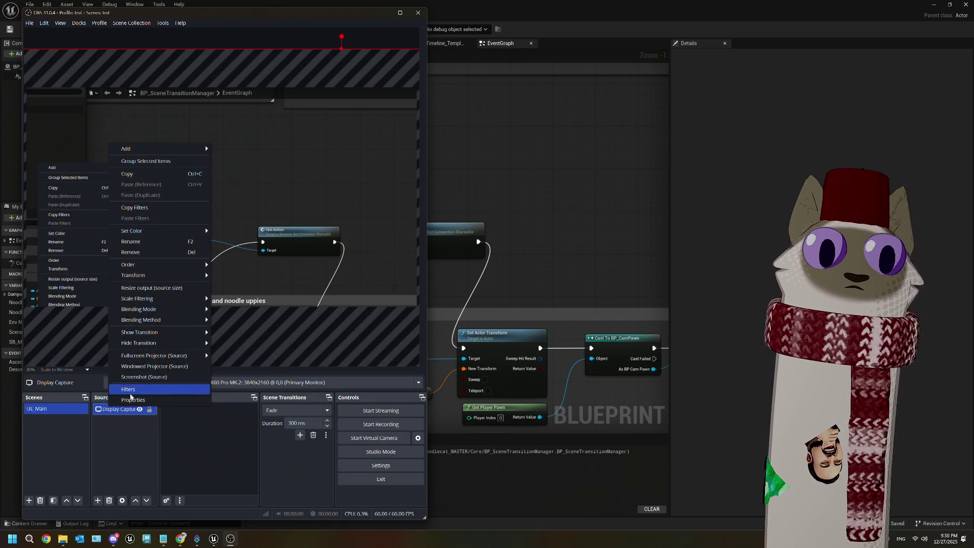
{"action": "left_click", "coordinate": [131, 391]}
{"action": "left_click", "coordinate": [69, 147]}
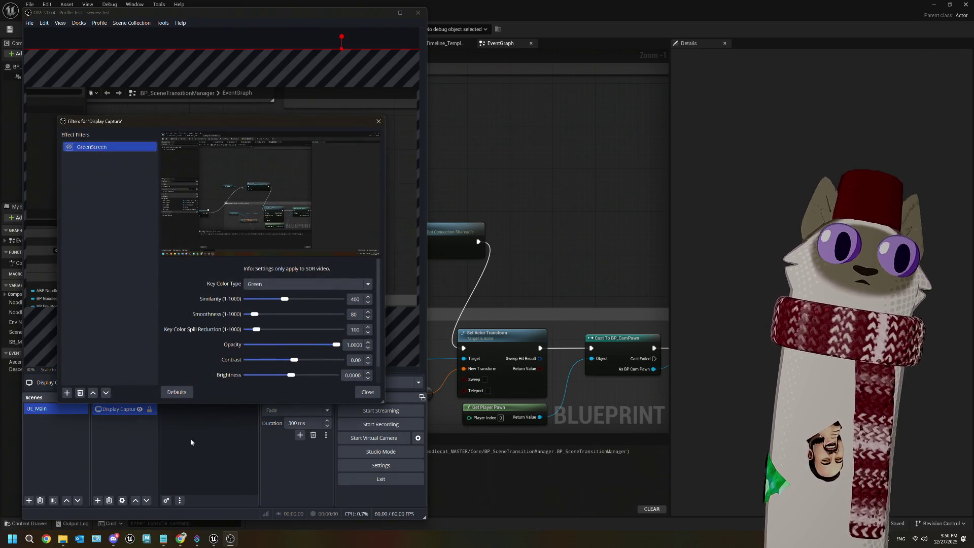
{"action": "left_click", "coordinate": [368, 391]}
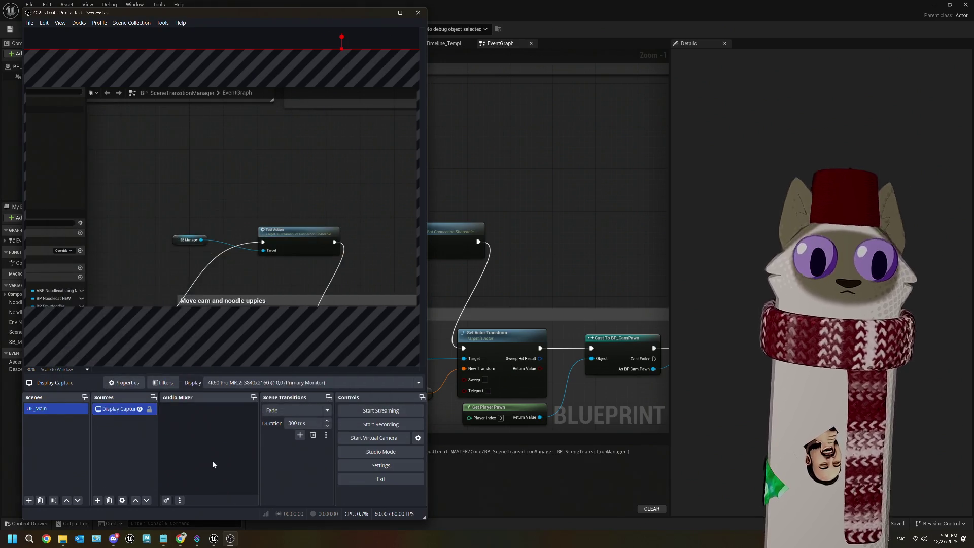
{"action": "left_click", "coordinate": [556, 491]}
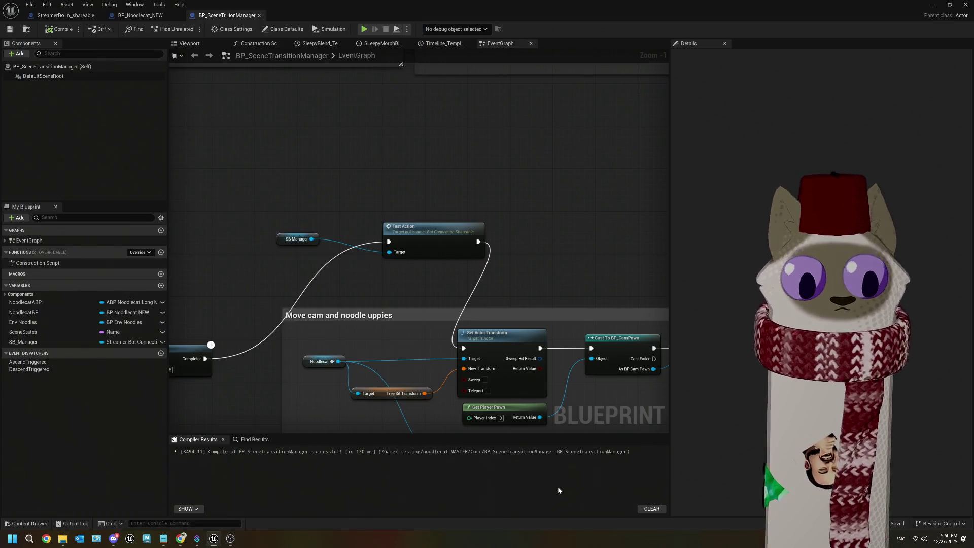
{"action": "left_click", "coordinate": [933, 5]}
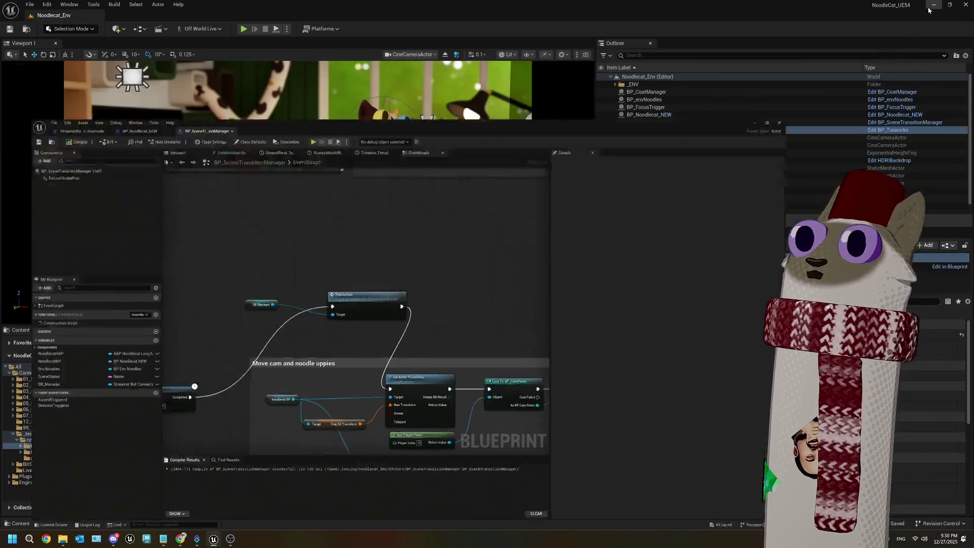
{"action": "left_click", "coordinate": [244, 30]}
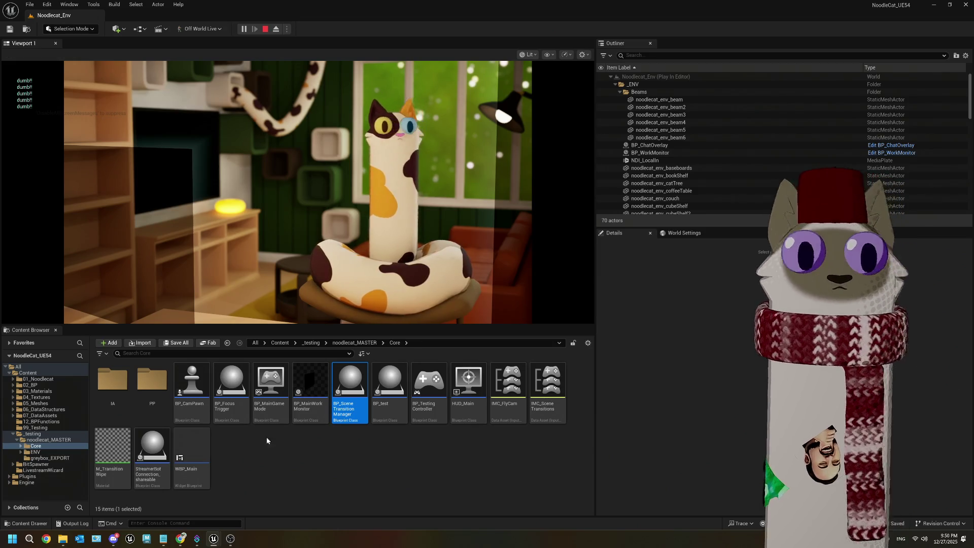
{"action": "left_click", "coordinate": [231, 539]}
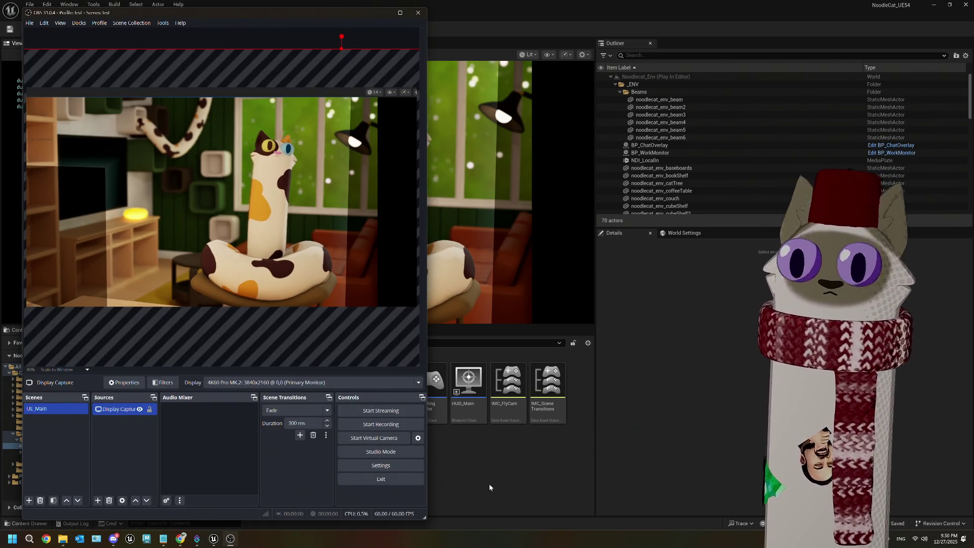
{"action": "left_click", "coordinate": [530, 475]}
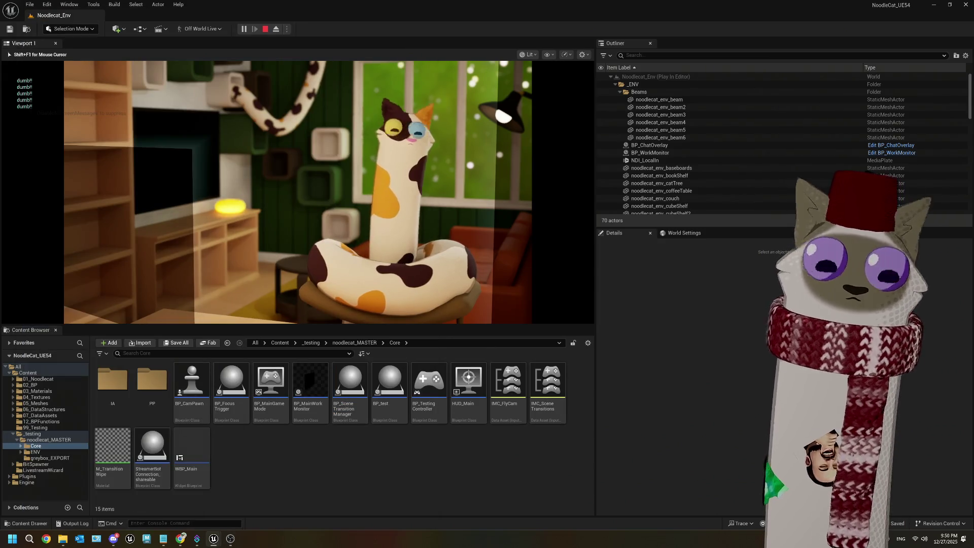
{"action": "key", "text": "super"}
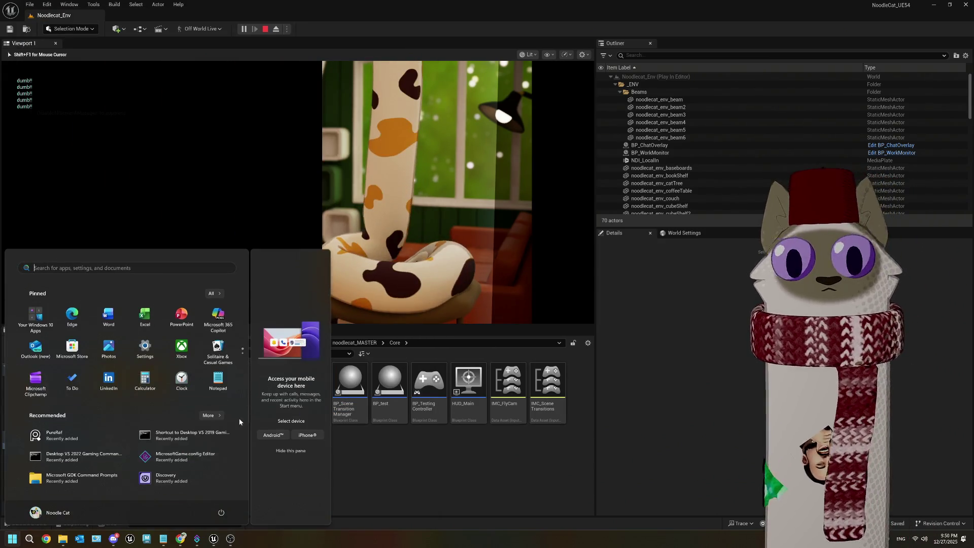
{"action": "left_click", "coordinate": [426, 466]}
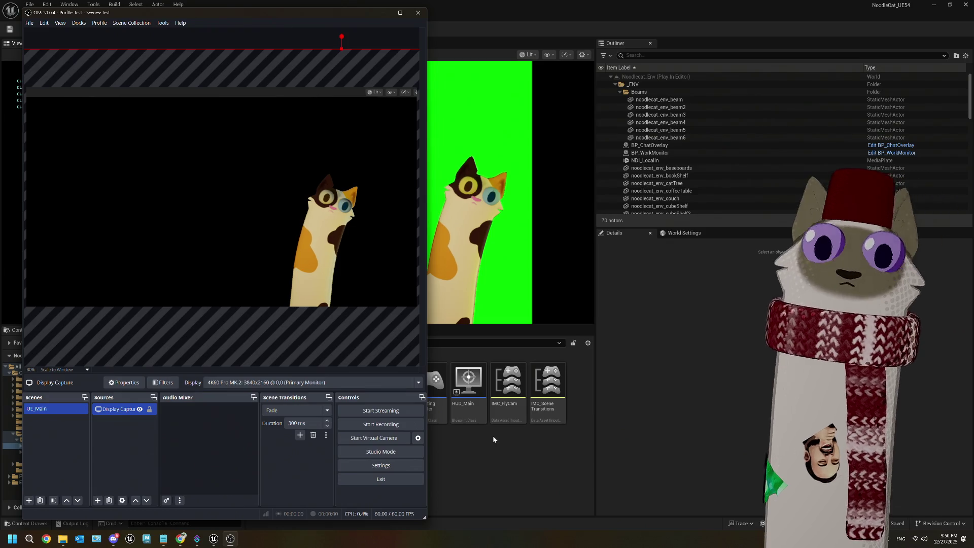
{"action": "left_click", "coordinate": [493, 437]}
{"action": "left_click", "coordinate": [487, 284]}
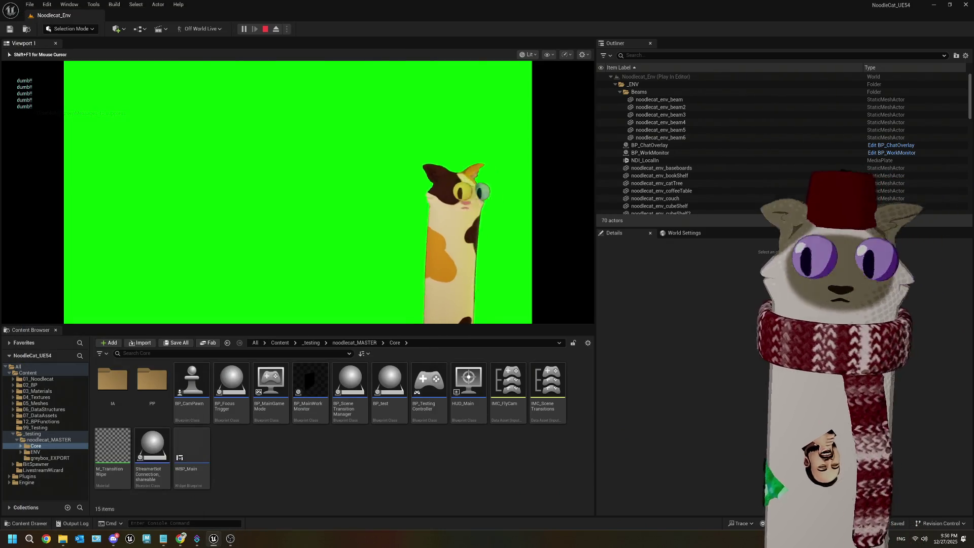
{"action": "key", "text": "1"}
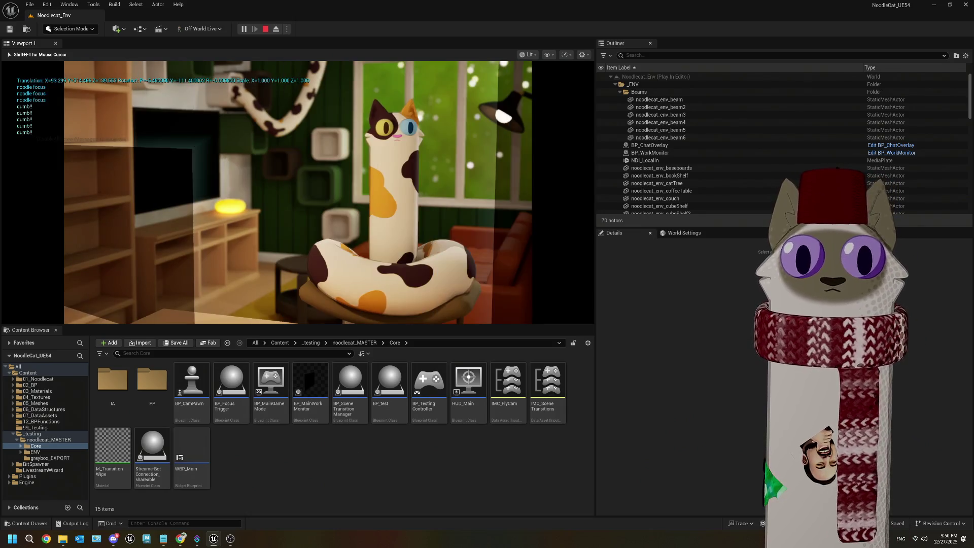
{"action": "key", "text": "super"}
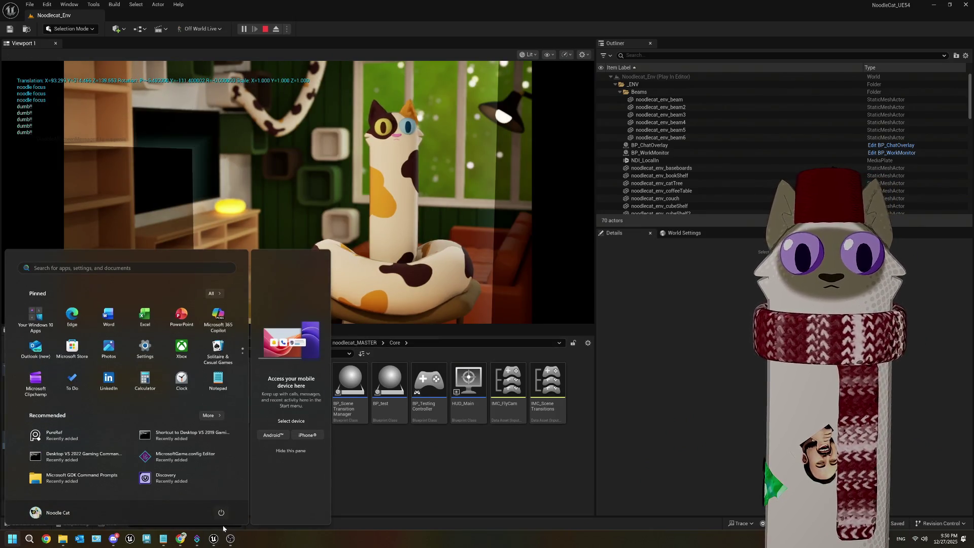
{"action": "left_click", "coordinate": [230, 539]}
{"action": "left_click", "coordinate": [513, 454]}
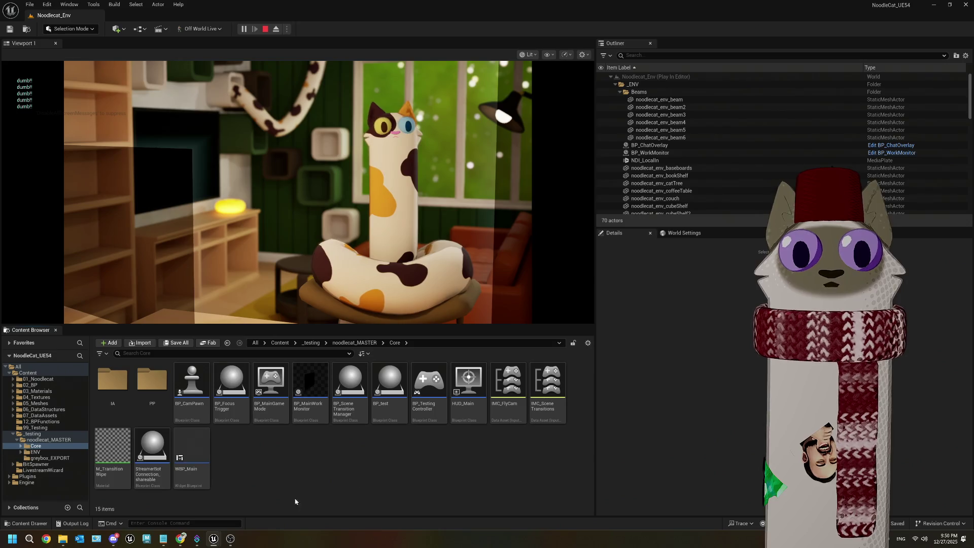
{"action": "key", "text": "alt+Tab"}
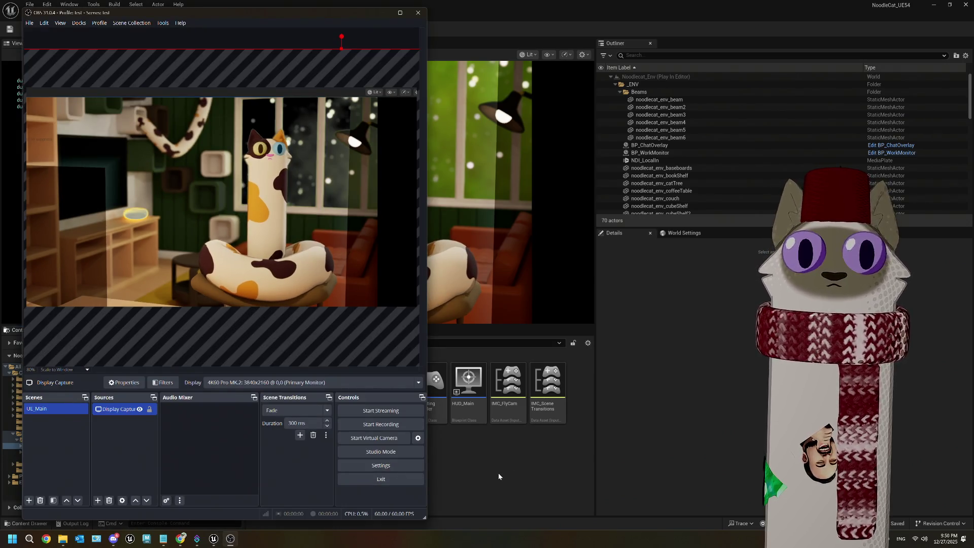
{"action": "left_click", "coordinate": [499, 477]}
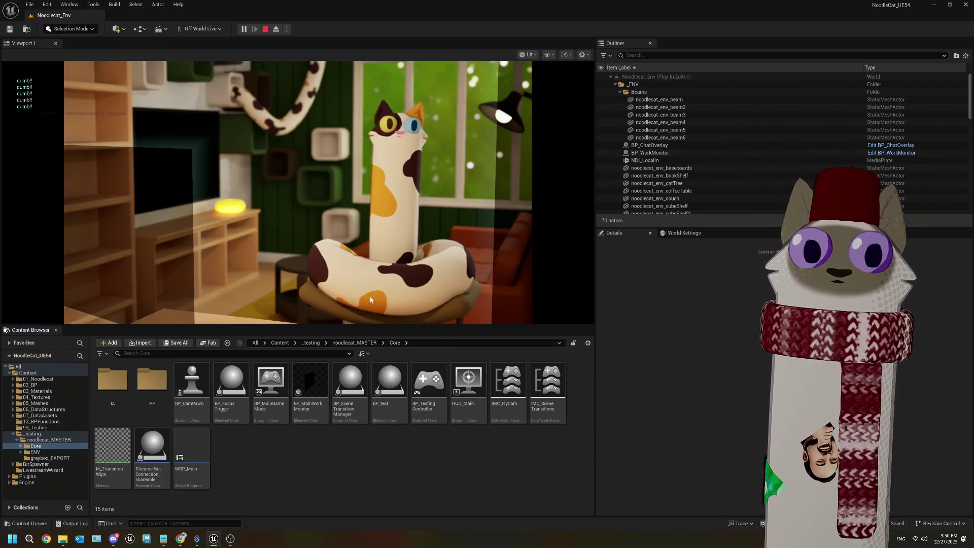
{"action": "left_click", "coordinate": [265, 29]}
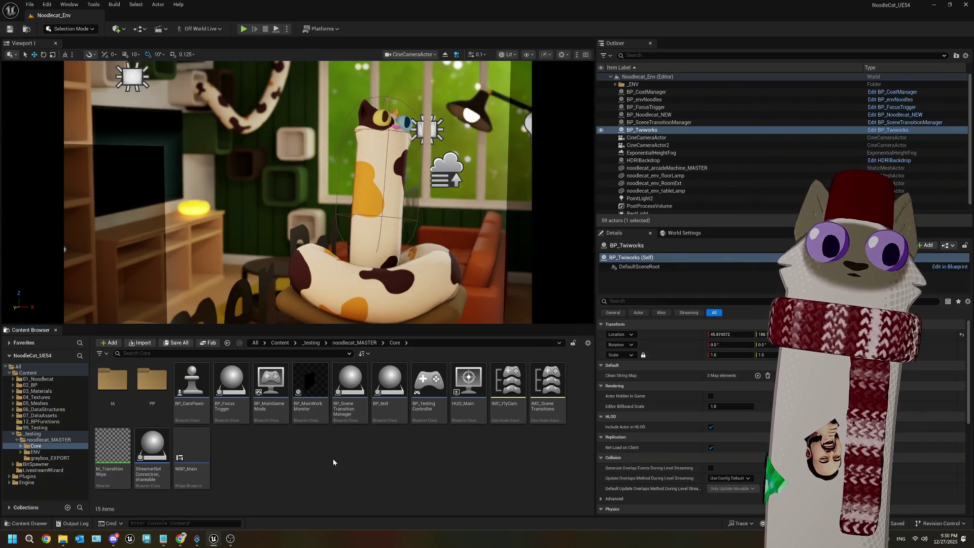
{"action": "left_click", "coordinate": [203, 539]}
{"action": "left_click", "coordinate": [59, 182]}
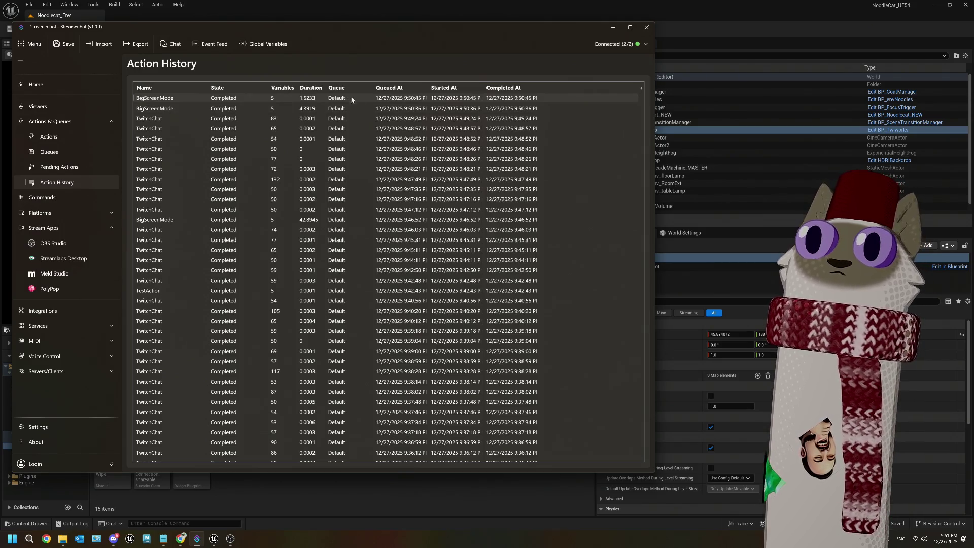
Review the variables of the latest BigScreenMode run, then select the BigScreenMode action
{"action": "double_click", "coordinate": [244, 100]}
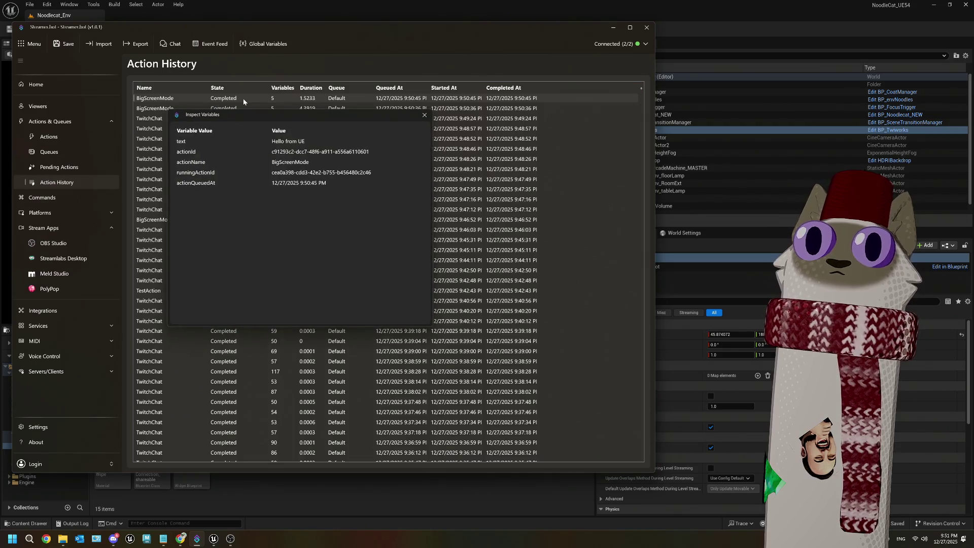
{"action": "left_click", "coordinate": [425, 114]}
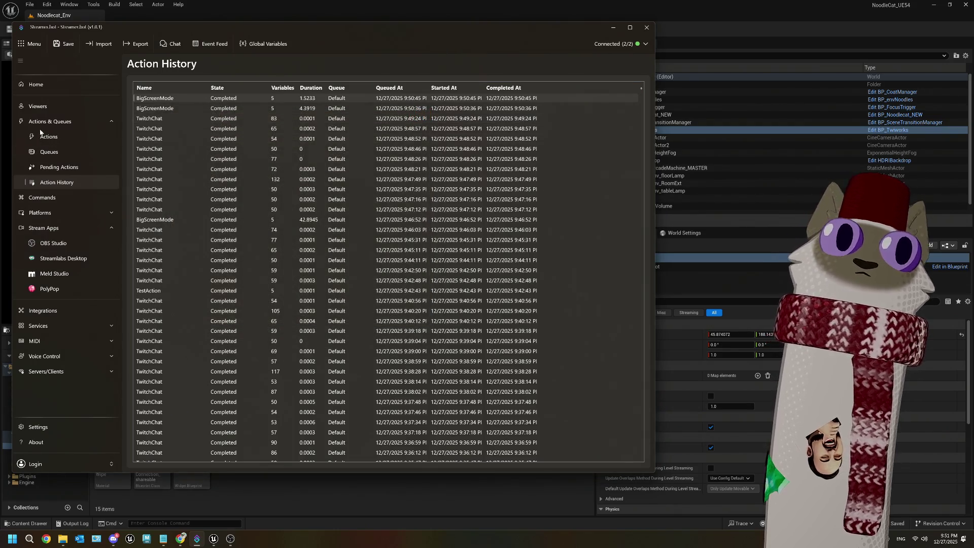
{"action": "left_click", "coordinate": [40, 135]}
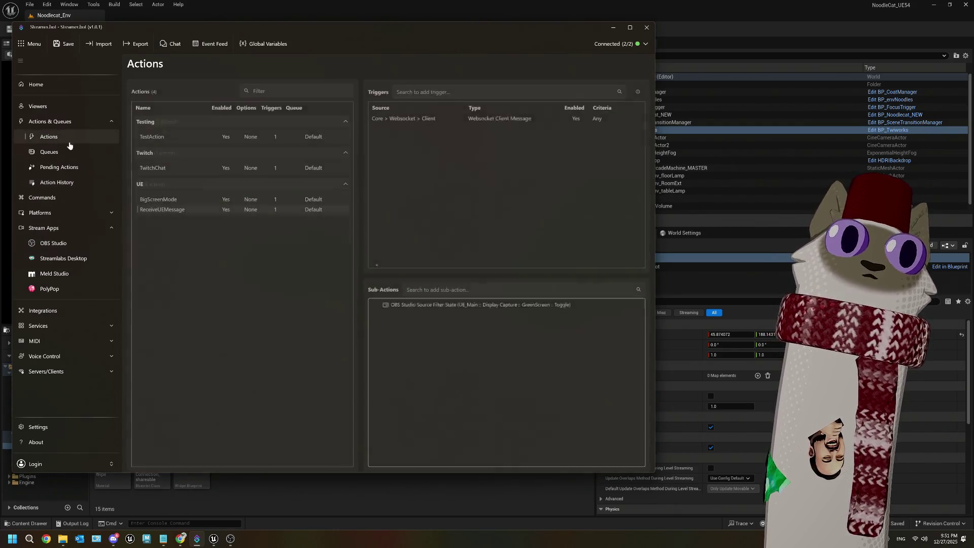
{"action": "left_click", "coordinate": [187, 198]}
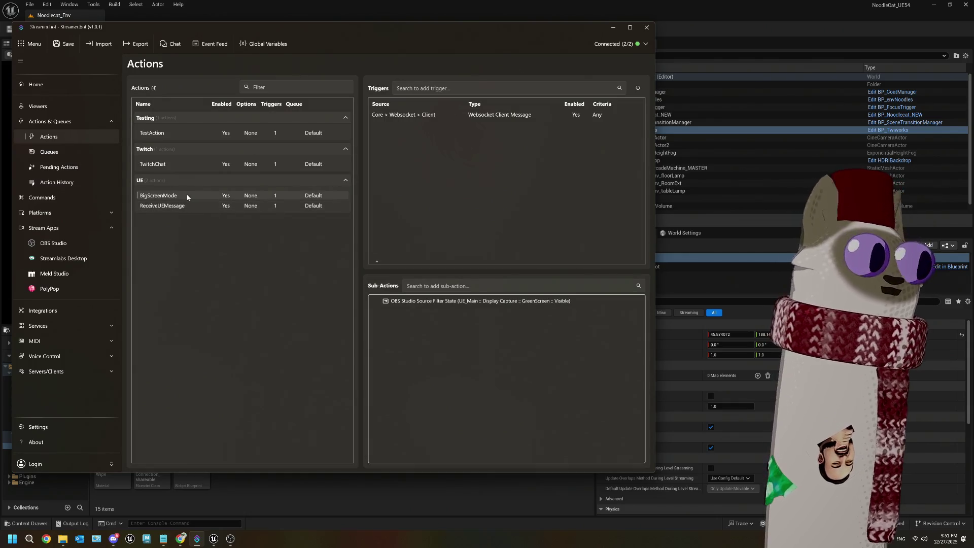
Set BigScreenMode's GreenScreen filter sub-action state to Toggle and save Streamer.bot
{"action": "right_click", "coordinate": [455, 303]}
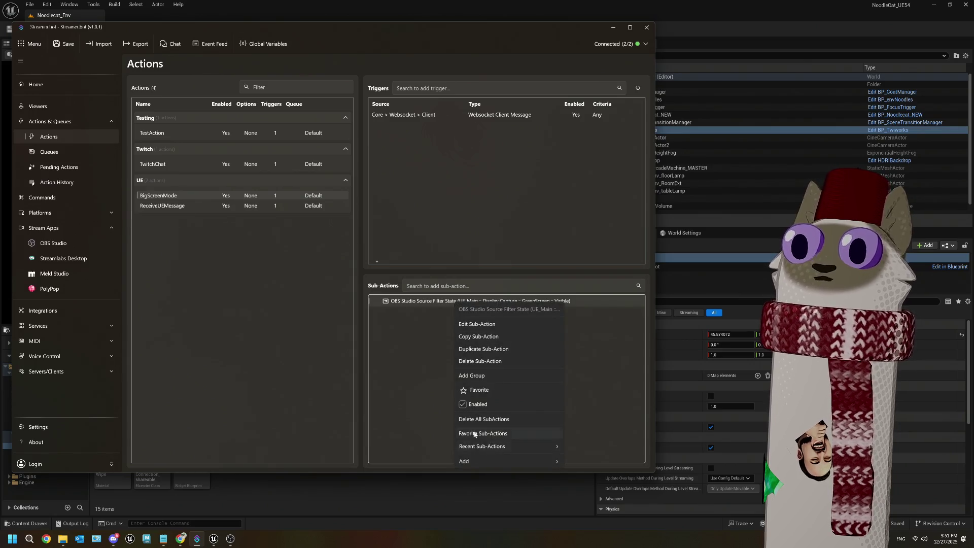
{"action": "left_click", "coordinate": [470, 325]}
{"action": "left_click", "coordinate": [271, 270]}
{"action": "left_click", "coordinate": [272, 314]}
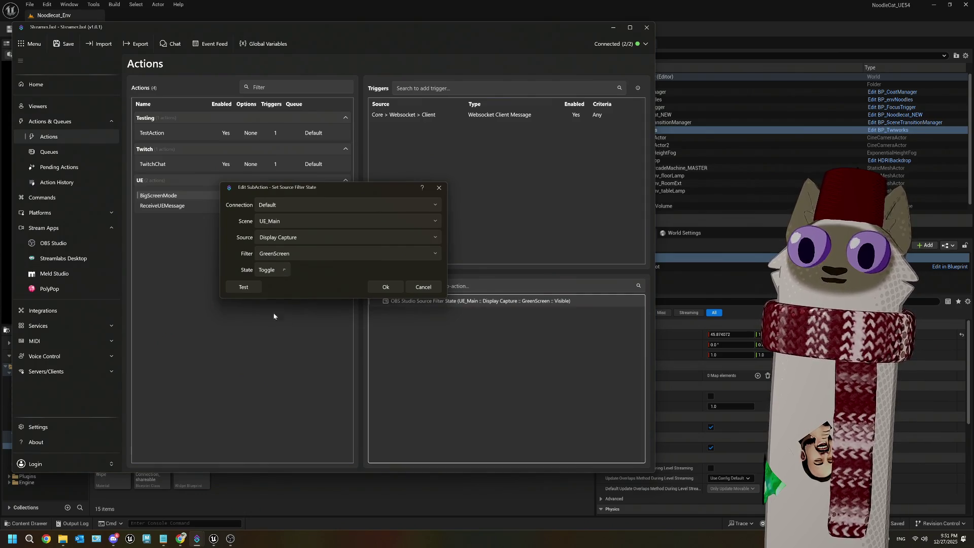
{"action": "left_click", "coordinate": [385, 287]}
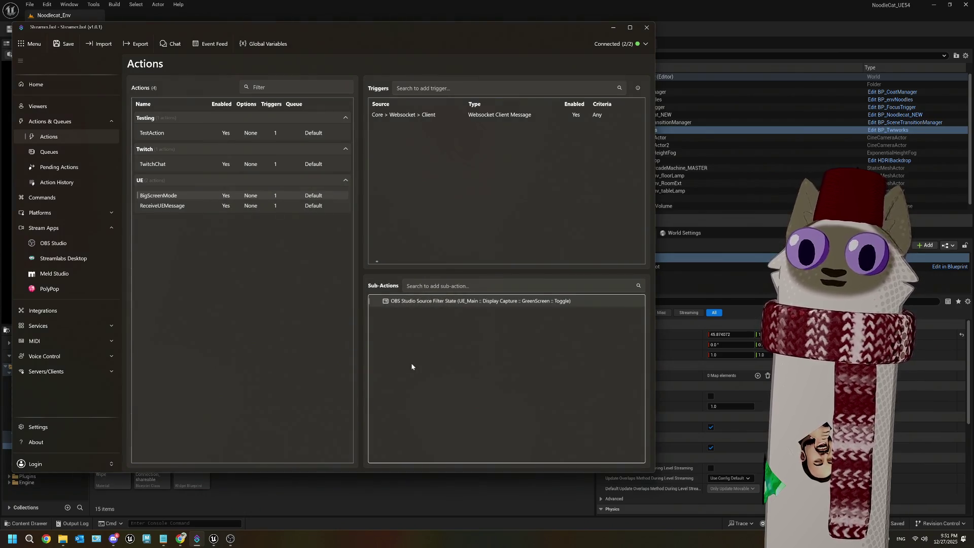
{"action": "left_click", "coordinate": [62, 48]}
{"action": "left_click", "coordinate": [213, 539]}
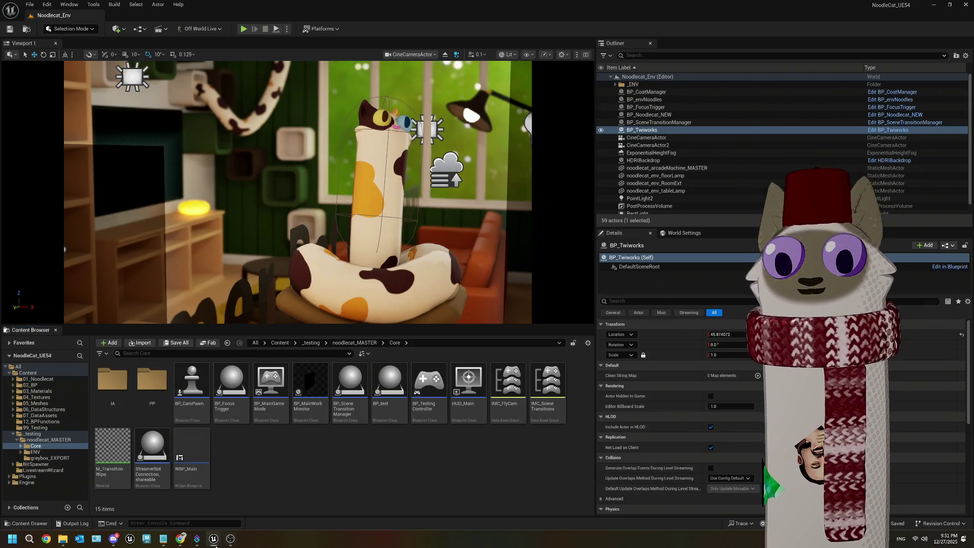
{"action": "left_click", "coordinate": [230, 538]}
{"action": "right_click", "coordinate": [118, 410]}
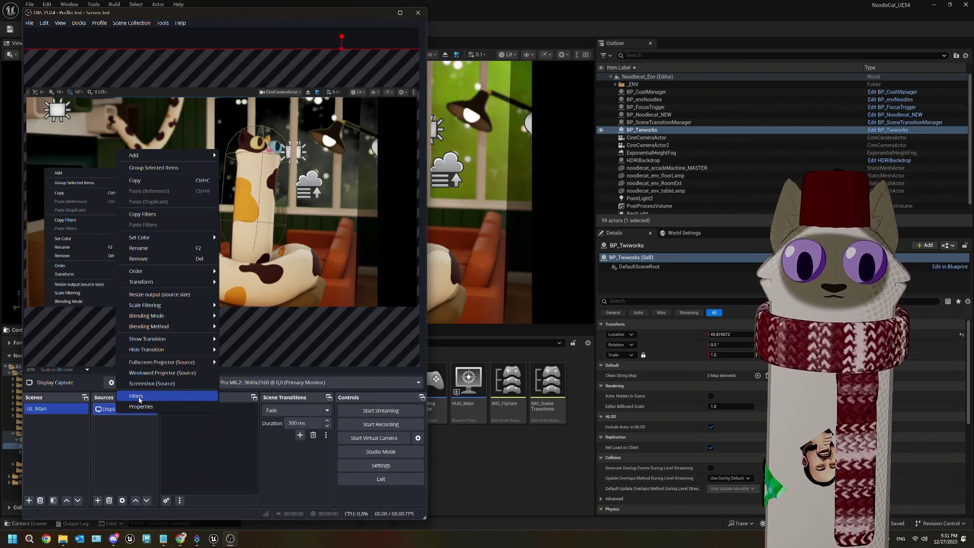
{"action": "left_click", "coordinate": [139, 396]}
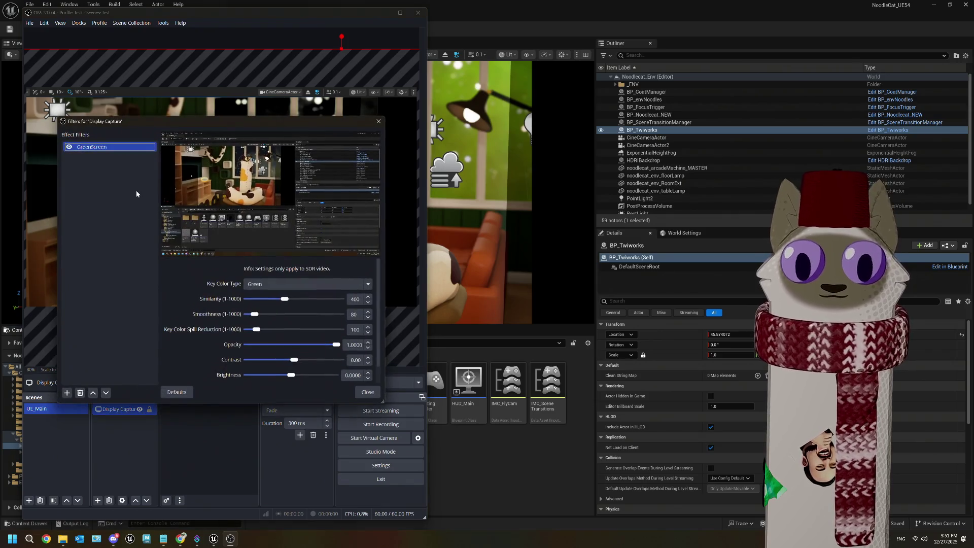
{"action": "left_click", "coordinate": [366, 392]}
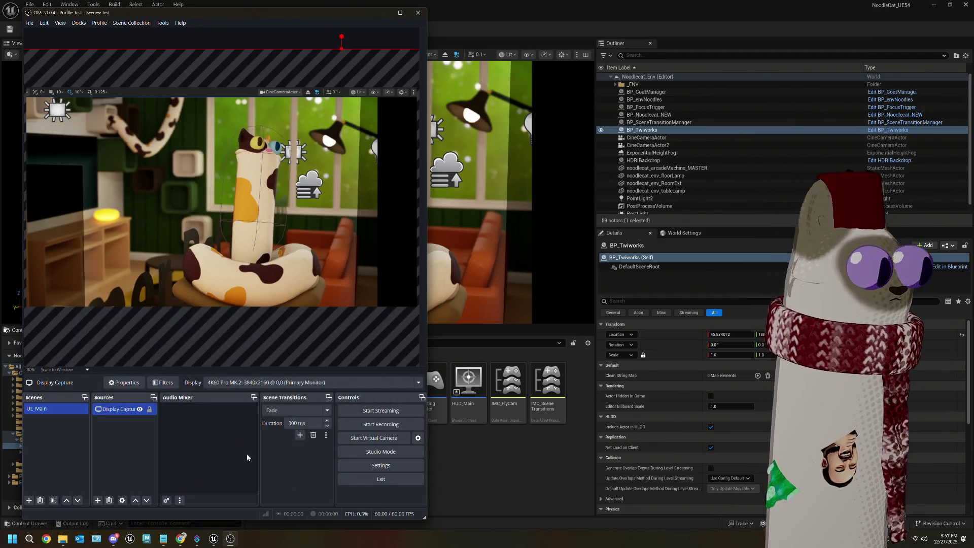
{"action": "left_click", "coordinate": [434, 394]}
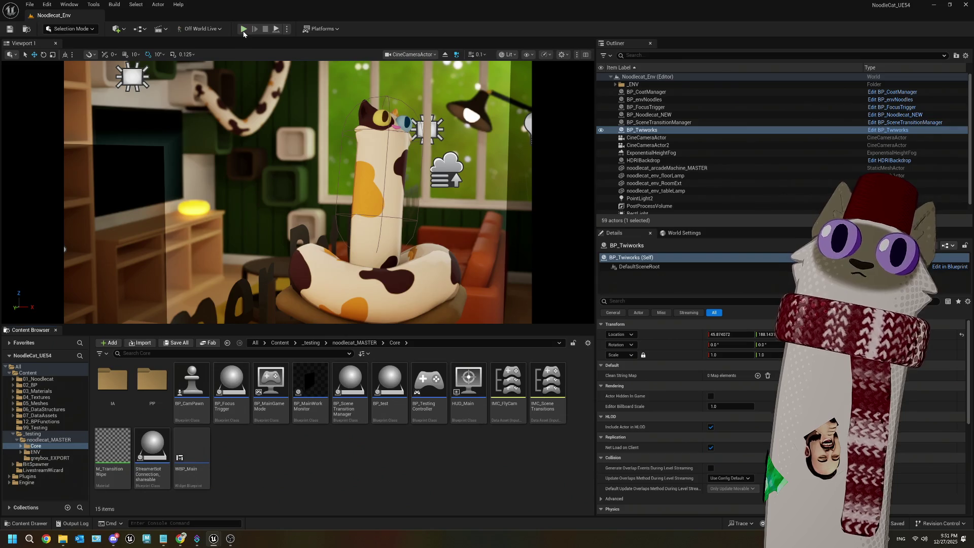
Start a play session and press 1 in game to trigger green-screen big screen mode
{"action": "left_click", "coordinate": [243, 28]}
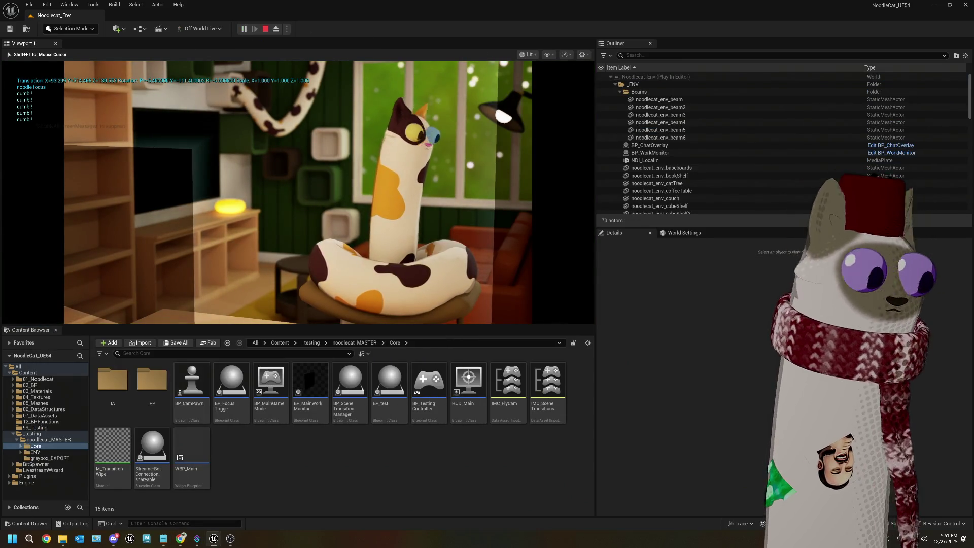
{"action": "key", "text": "super"}
{"action": "left_click", "coordinate": [230, 538]}
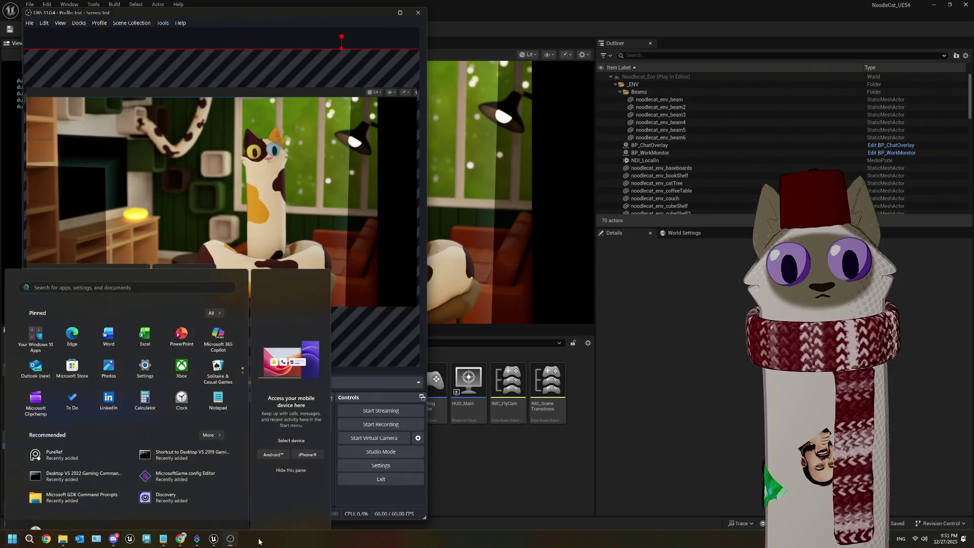
{"action": "left_click", "coordinate": [467, 473]}
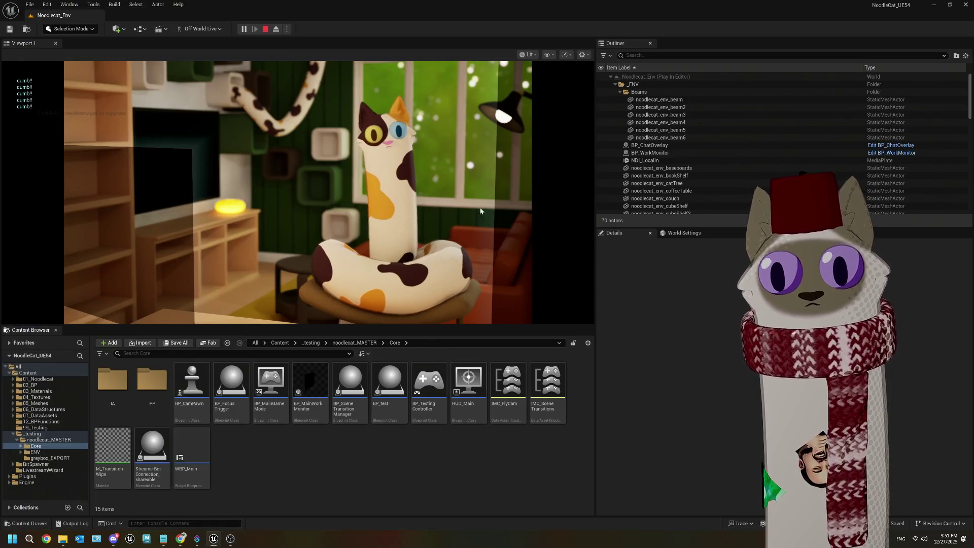
{"action": "key", "text": "1"}
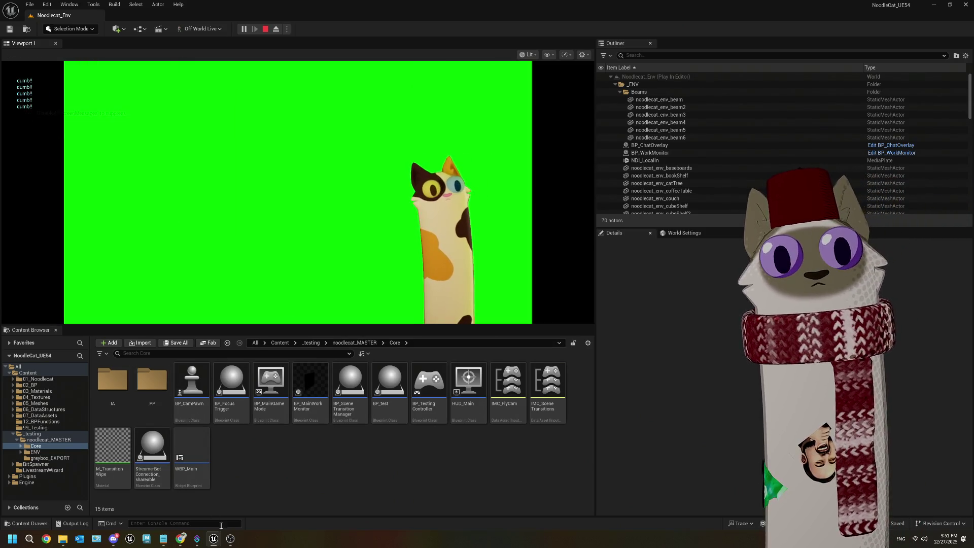
Lower the Display Capture GreenScreen filter similarity in OBS to about 242
{"action": "left_click", "coordinate": [230, 540]}
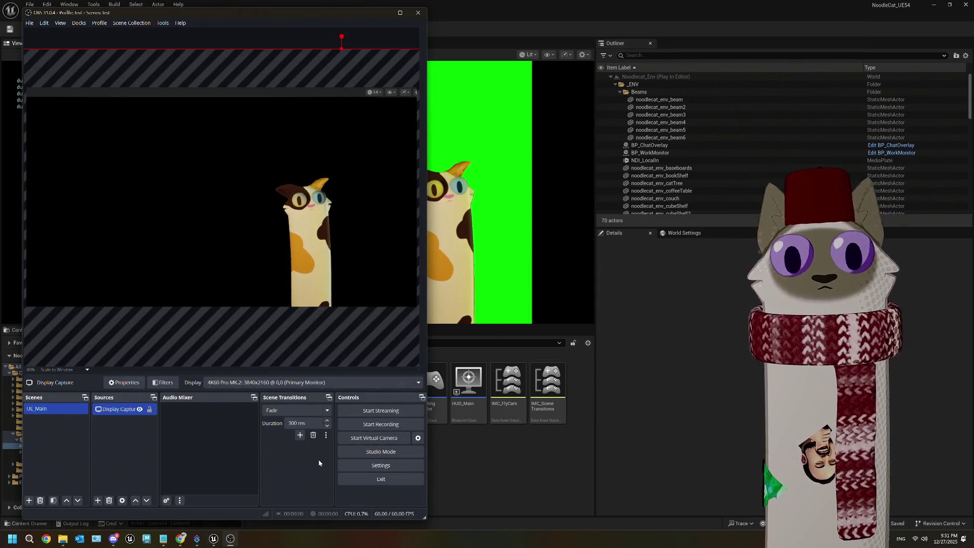
{"action": "right_click", "coordinate": [152, 410]}
{"action": "left_click", "coordinate": [135, 401]}
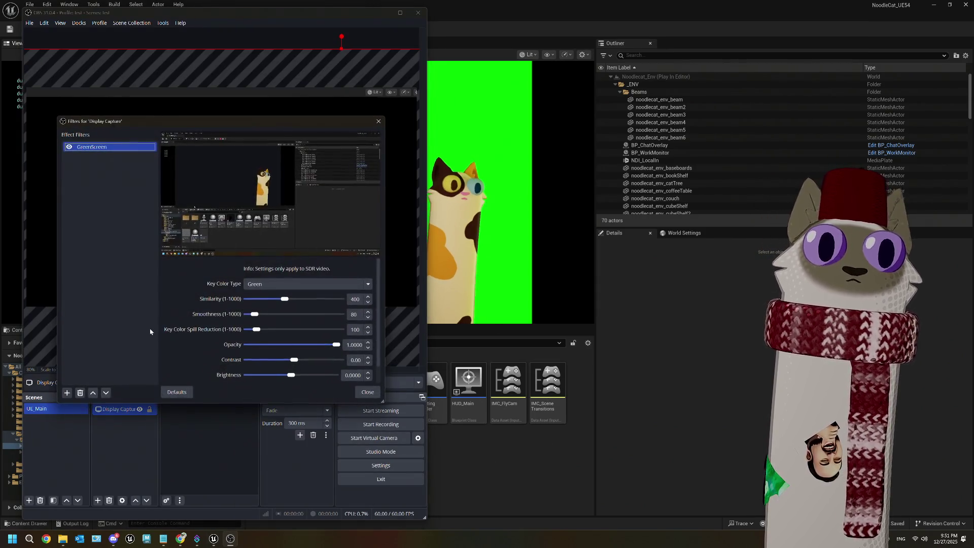
{"action": "left_click_drag", "start_coordinate": [284, 299], "coordinate": [273, 299]}
{"action": "left_click_drag", "start_coordinate": [279, 122], "coordinate": [250, 309]}
{"action": "left_click_drag", "start_coordinate": [244, 486], "coordinate": [245, 486]}
{"action": "left_click_drag", "start_coordinate": [273, 307], "coordinate": [230, 165]}
{"action": "left_click", "coordinate": [294, 436]}
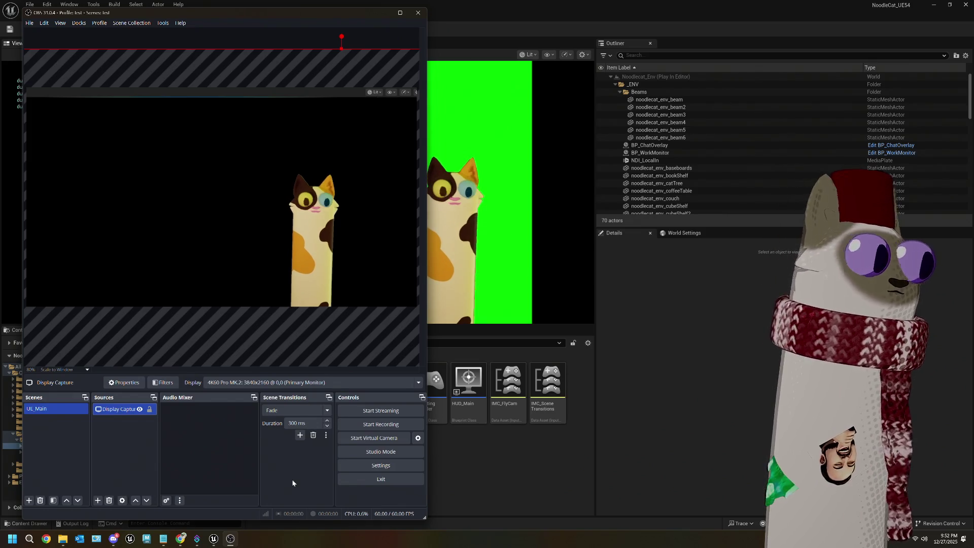
Check the keyed OBS output against the game view, then stop the play session
{"action": "left_click", "coordinate": [466, 483]}
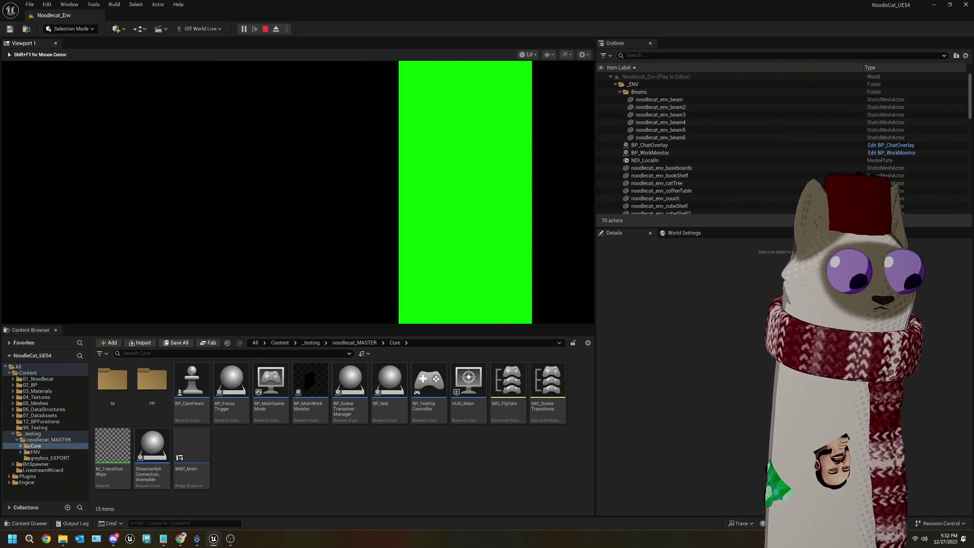
{"action": "left_click", "coordinate": [230, 539]}
{"action": "left_click", "coordinate": [230, 539]}
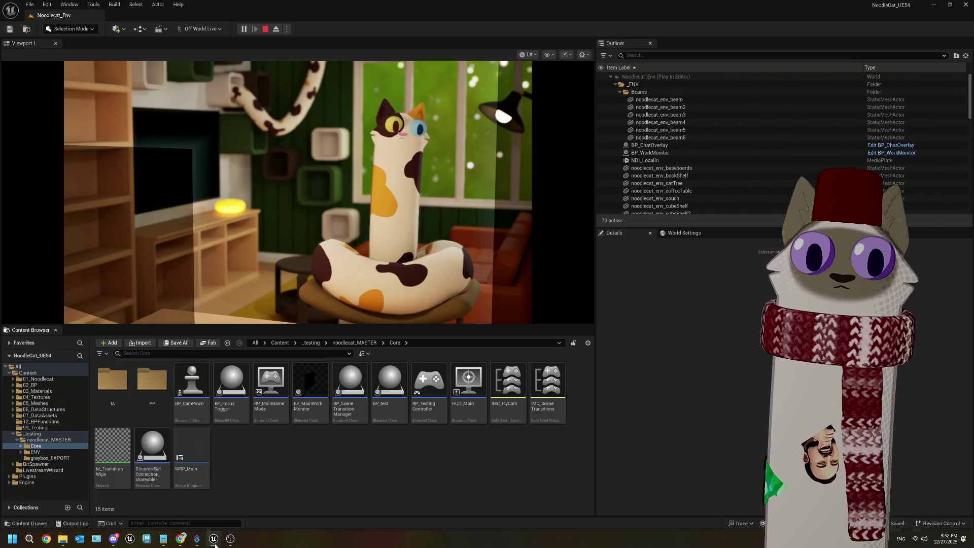
{"action": "left_click", "coordinate": [230, 539]}
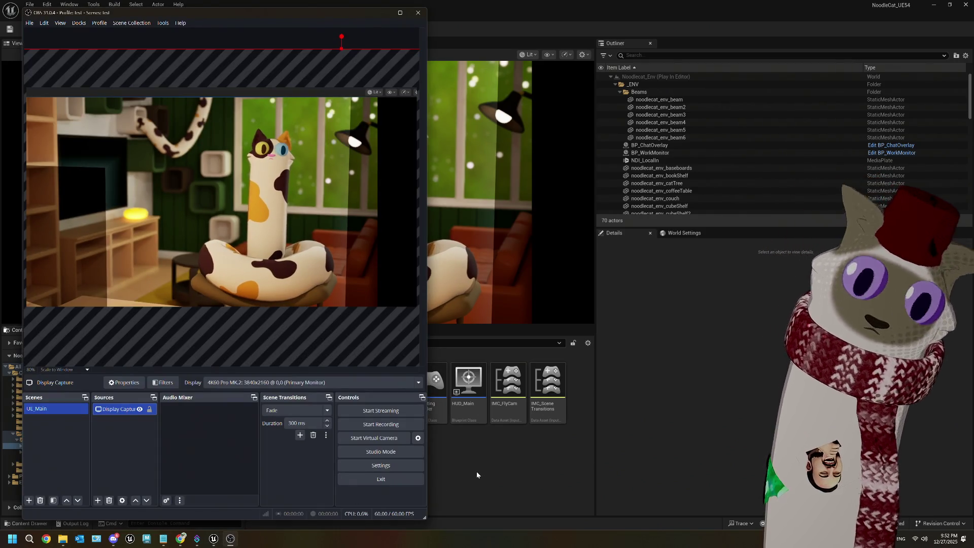
{"action": "left_click", "coordinate": [485, 461]}
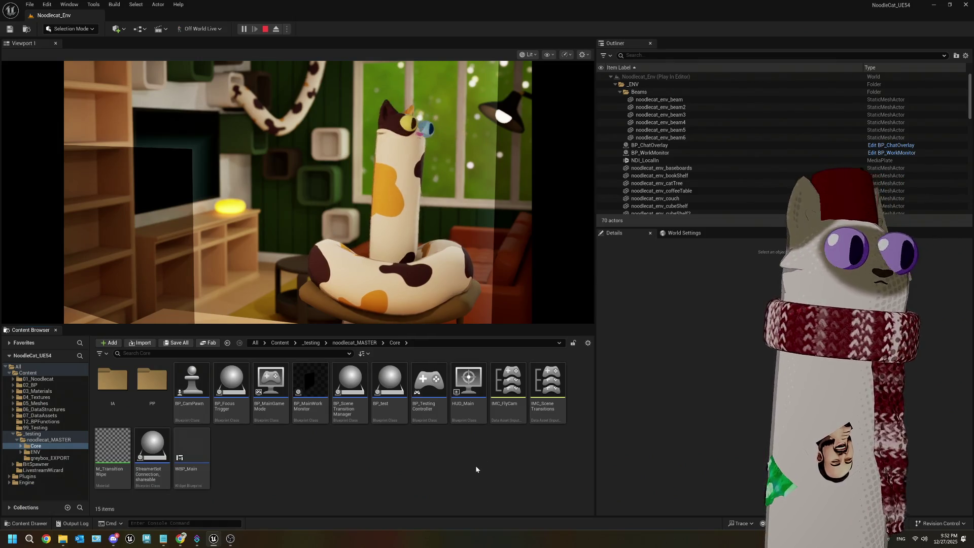
{"action": "key", "text": "Escape"}
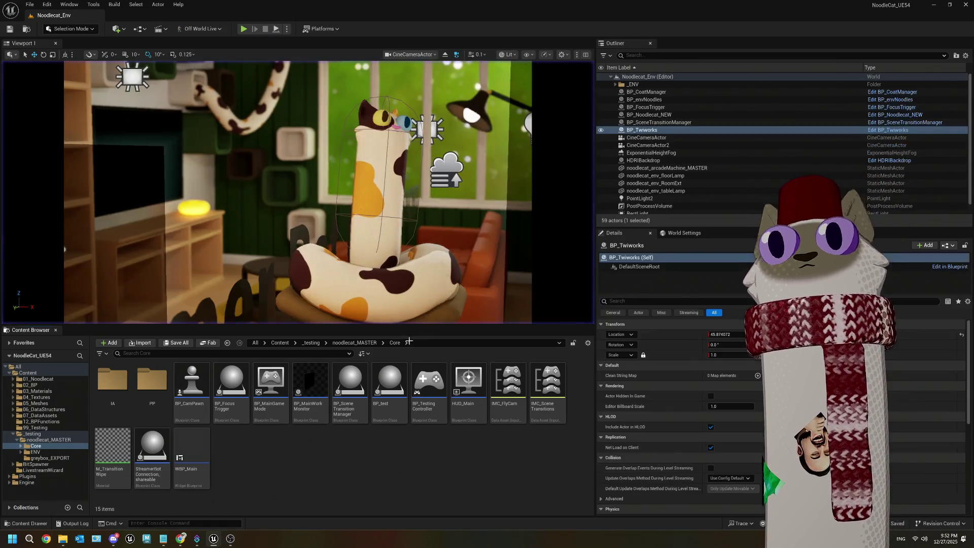
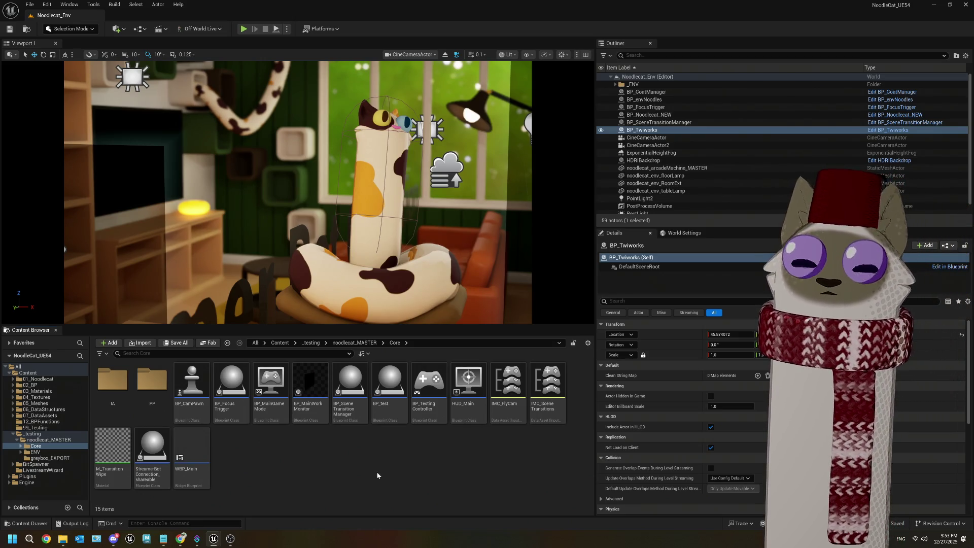
Close OBS and bring Streamer.bot's Actions list to the front over Unreal
{"action": "left_click", "coordinate": [230, 539]}
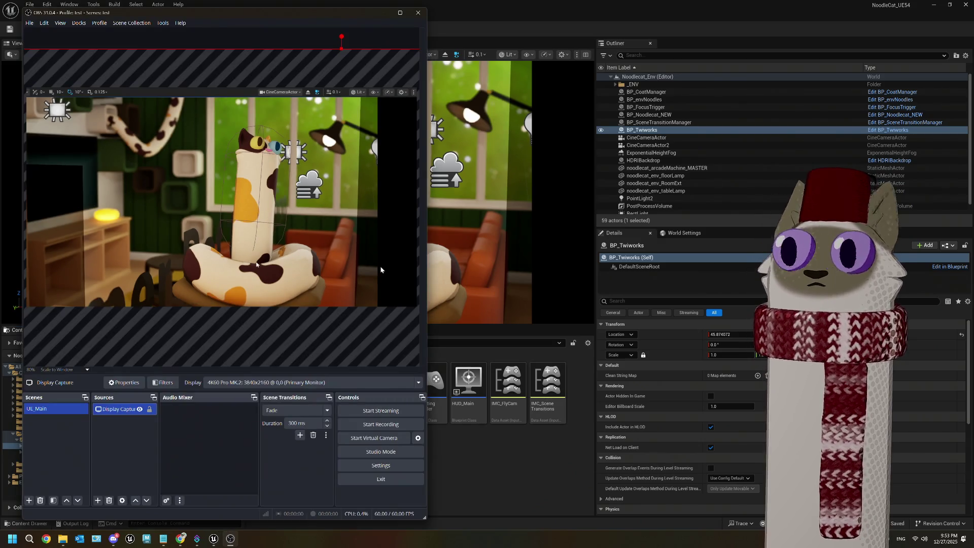
{"action": "left_click", "coordinate": [417, 12]}
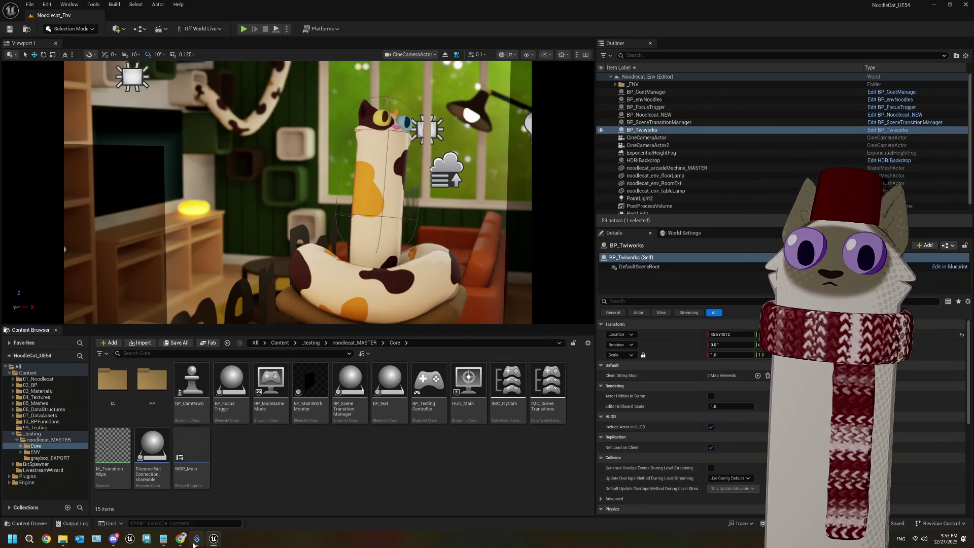
{"action": "mouse_move", "coordinate": [193, 544]}
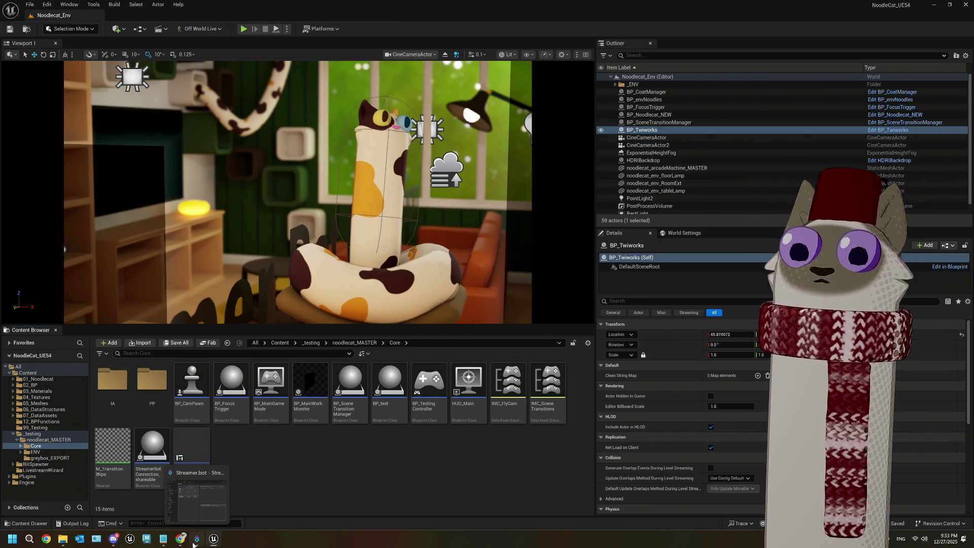
{"action": "left_click", "coordinate": [193, 544]}
{"action": "right_click", "coordinate": [177, 254]}
Add a new Streamer.bot action named TwitchRedeem in the Twitch group
{"action": "left_click", "coordinate": [194, 262]}
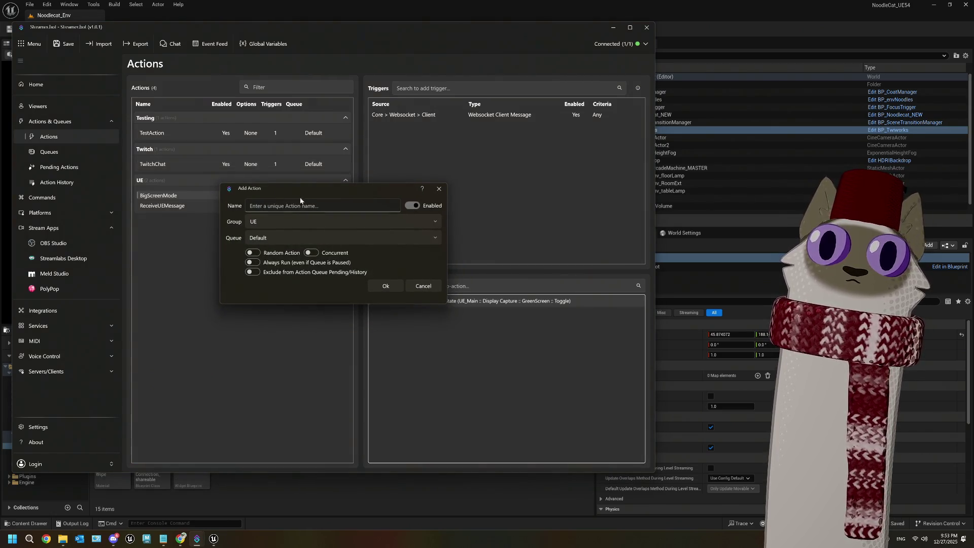
{"action": "left_click", "coordinate": [431, 221]}
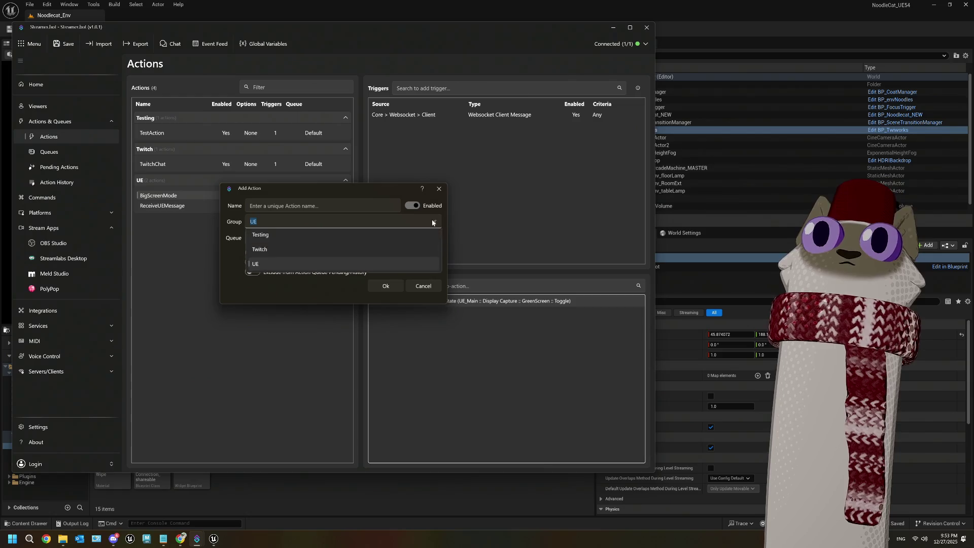
{"action": "left_click", "coordinate": [272, 249]}
{"action": "left_click", "coordinate": [271, 205]}
{"action": "type", "text": "TwitchR"}
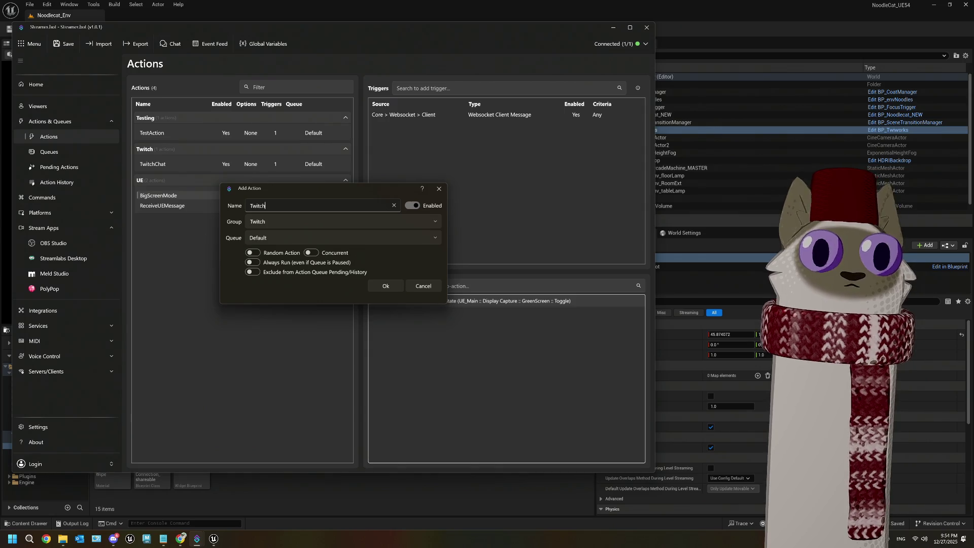
{"action": "type", "text": "edeem"}
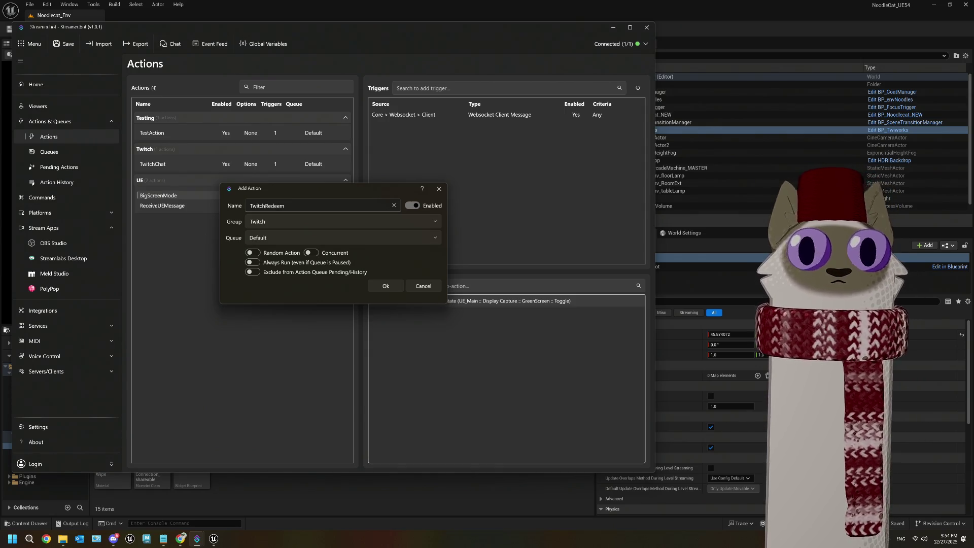
{"action": "left_click", "coordinate": [384, 285]}
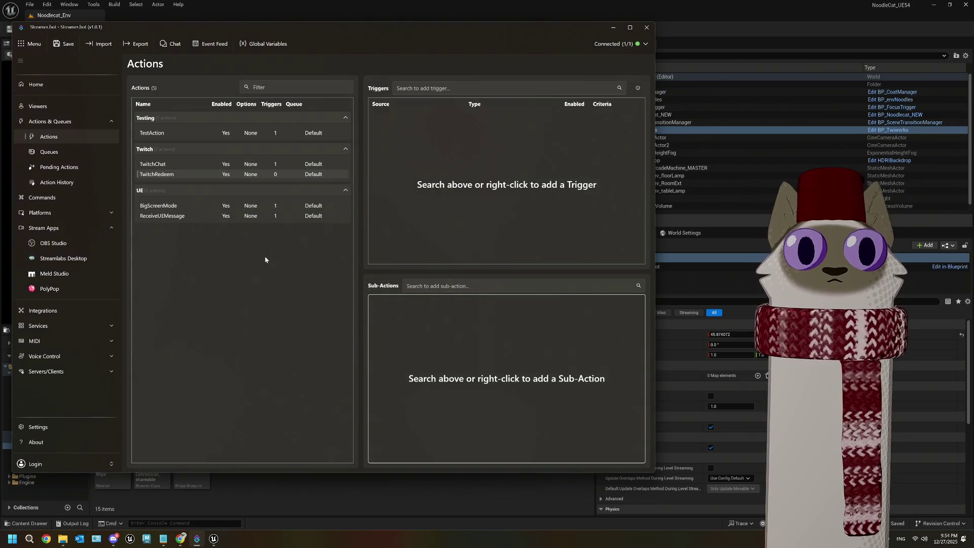
Give TwitchRedeem a Twitch Reward Redemption trigger for the 'Change Noodlecat Coat!' reward
{"action": "right_click", "coordinate": [395, 148]}
{"action": "mouse_move", "coordinate": [433, 225]}
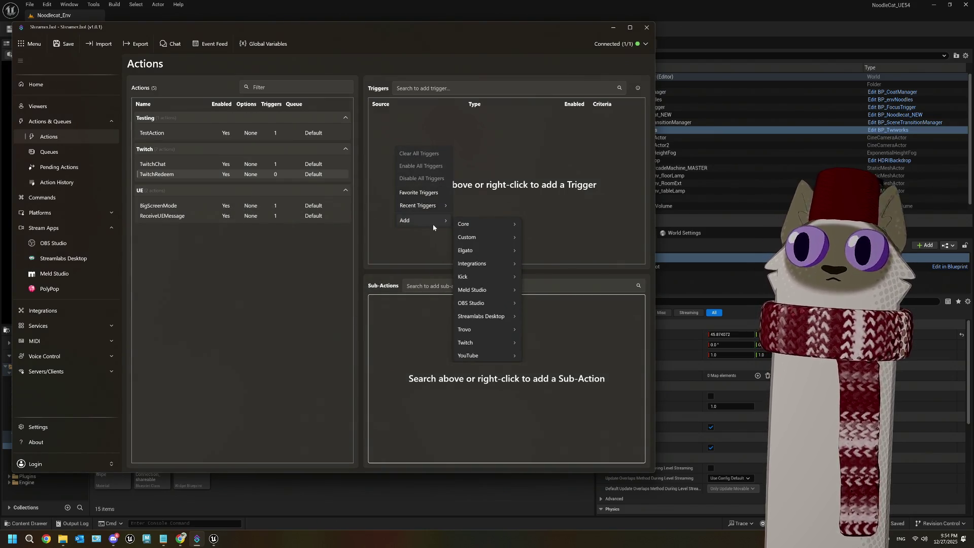
{"action": "mouse_move", "coordinate": [497, 344]}
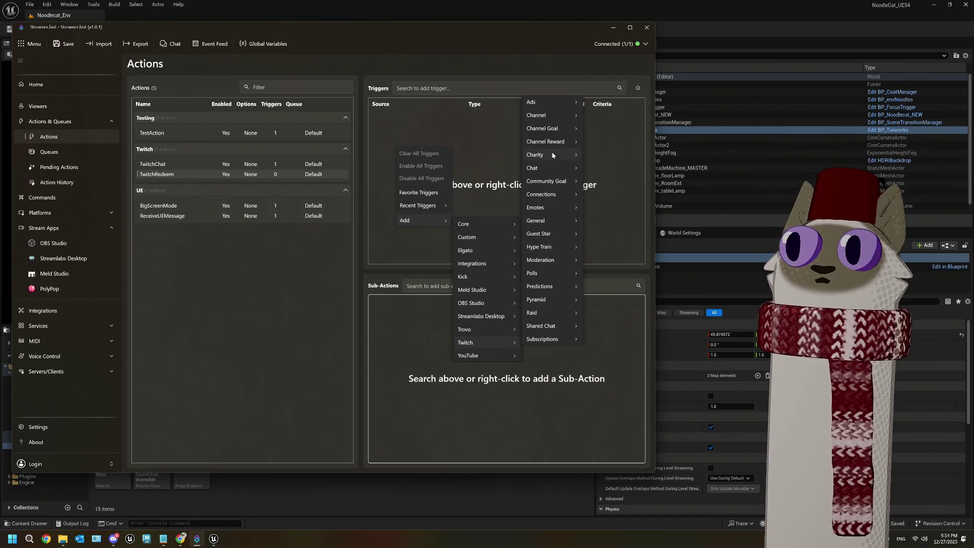
{"action": "mouse_move", "coordinate": [551, 121]}
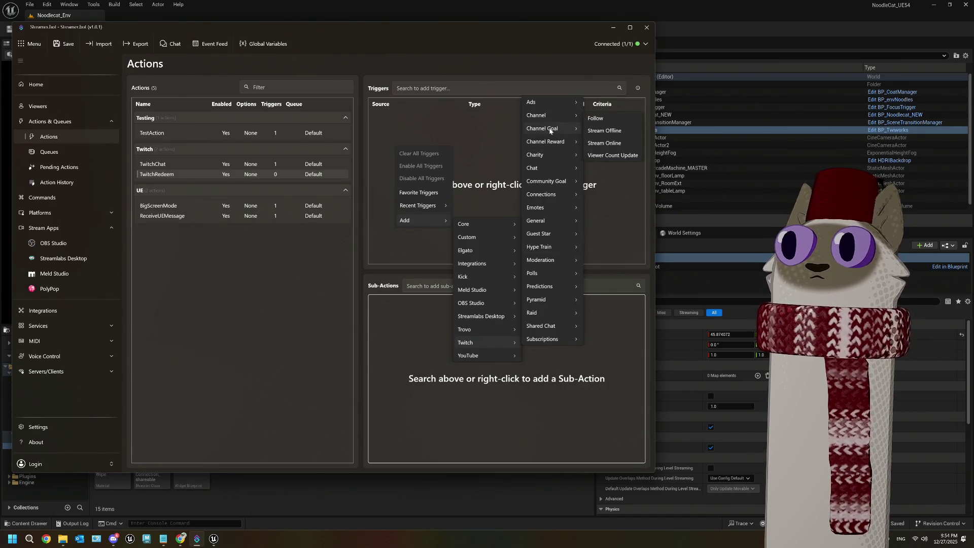
{"action": "mouse_move", "coordinate": [550, 142]}
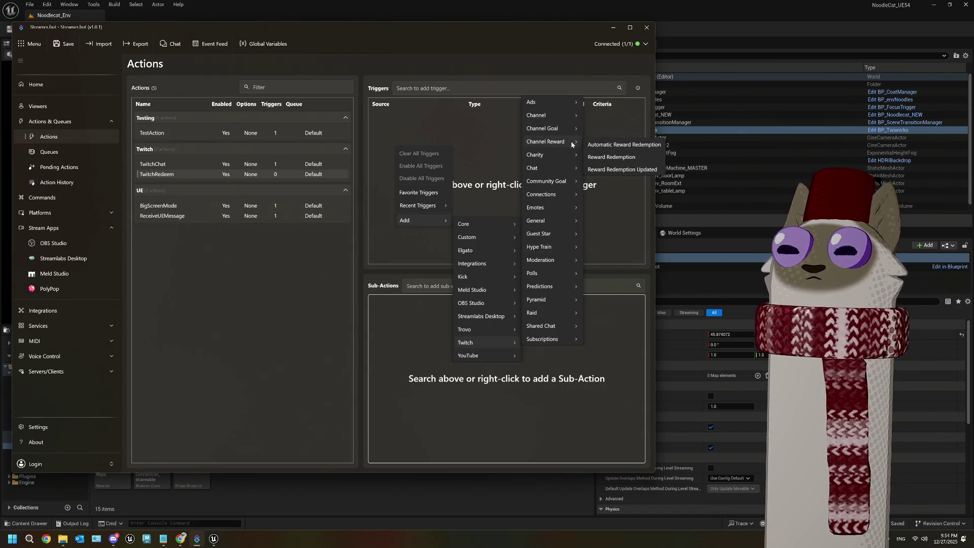
{"action": "left_click", "coordinate": [591, 157]}
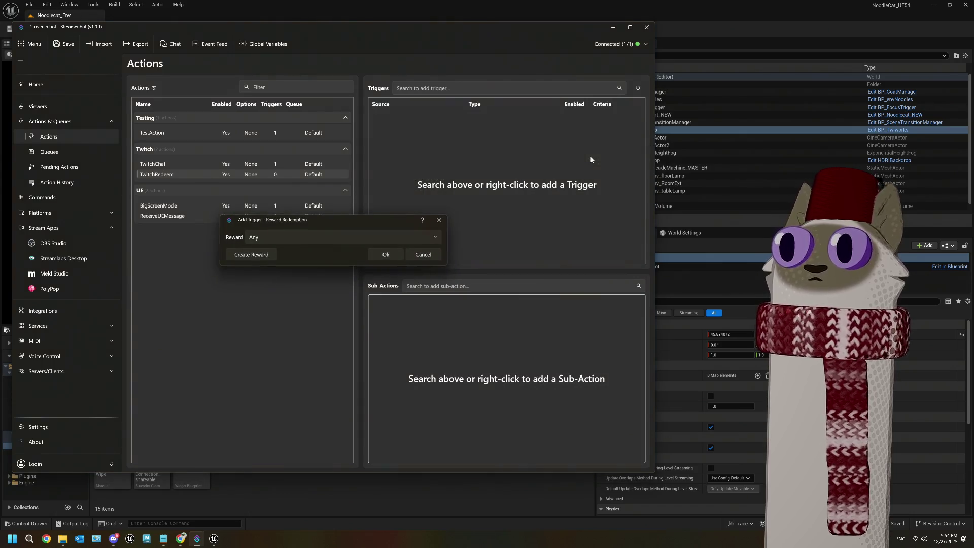
{"action": "left_click", "coordinate": [362, 241]}
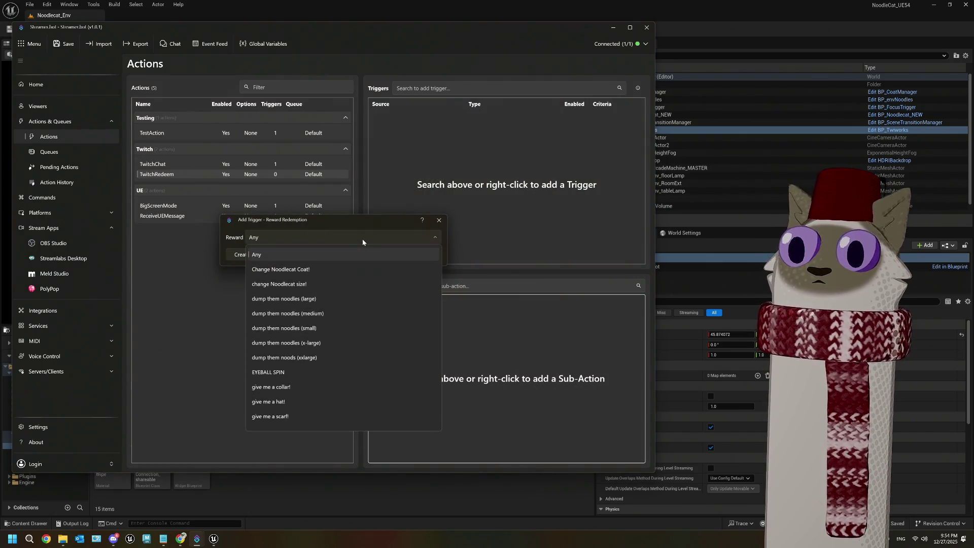
{"action": "scroll", "coordinate": [347, 289], "scroll_direction": "down", "scroll_amount": 5}
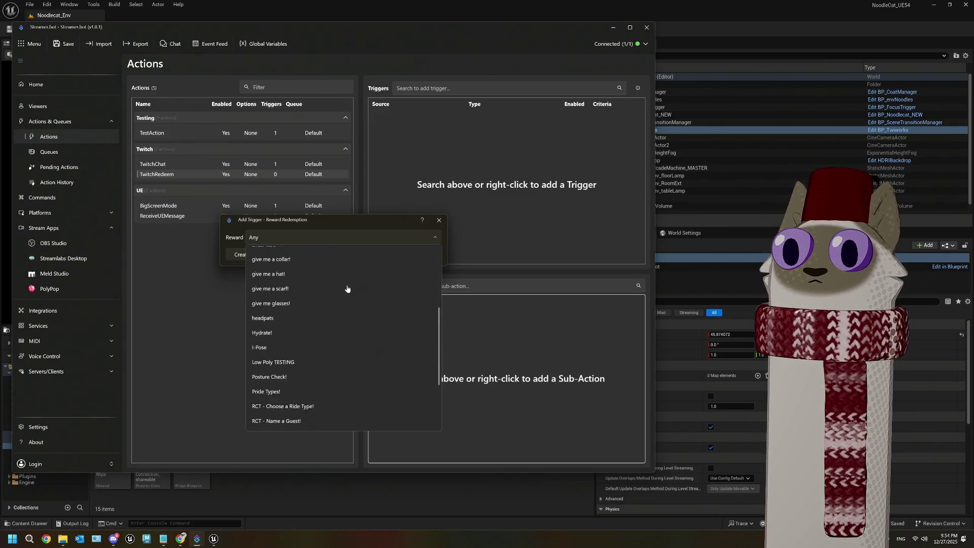
{"action": "scroll", "coordinate": [347, 289], "scroll_direction": "up", "scroll_amount": 5}
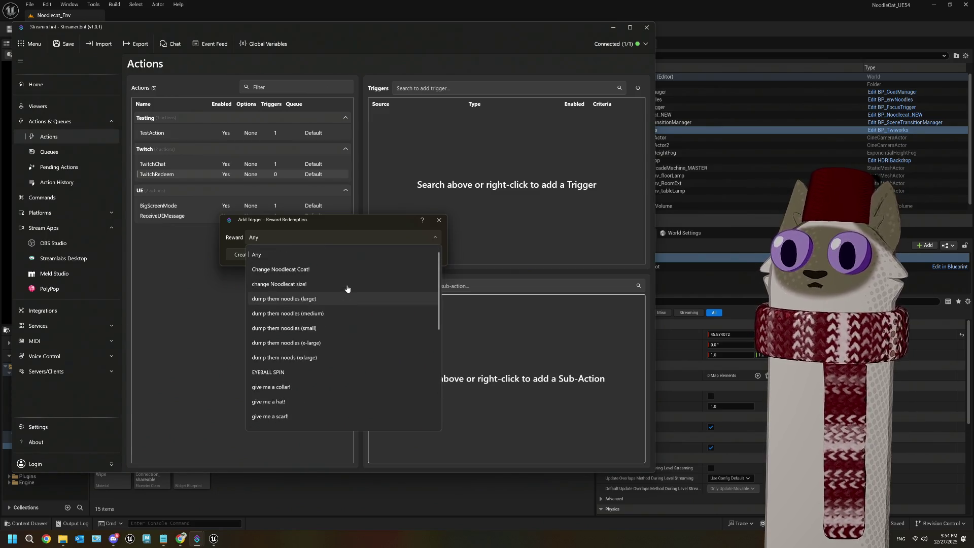
{"action": "left_click", "coordinate": [319, 270]}
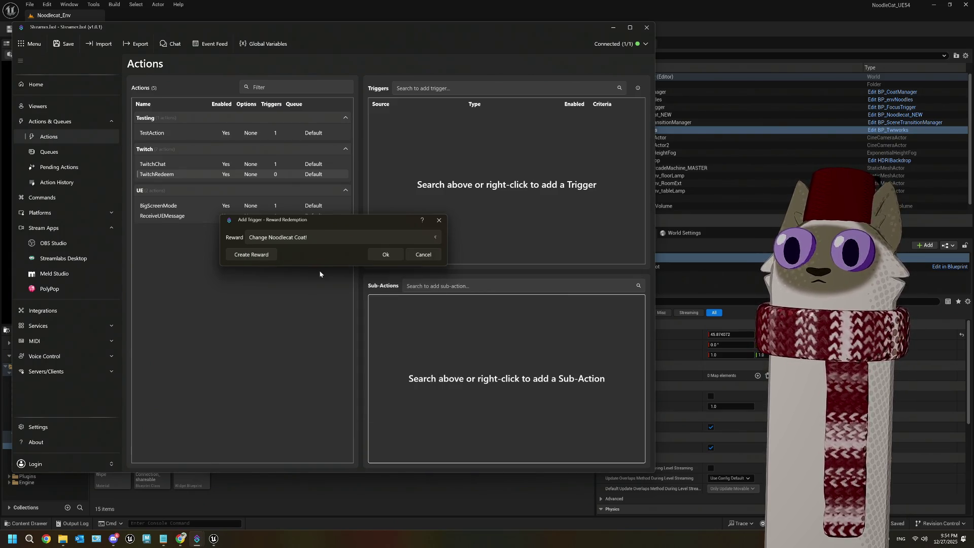
{"action": "left_click", "coordinate": [384, 255]}
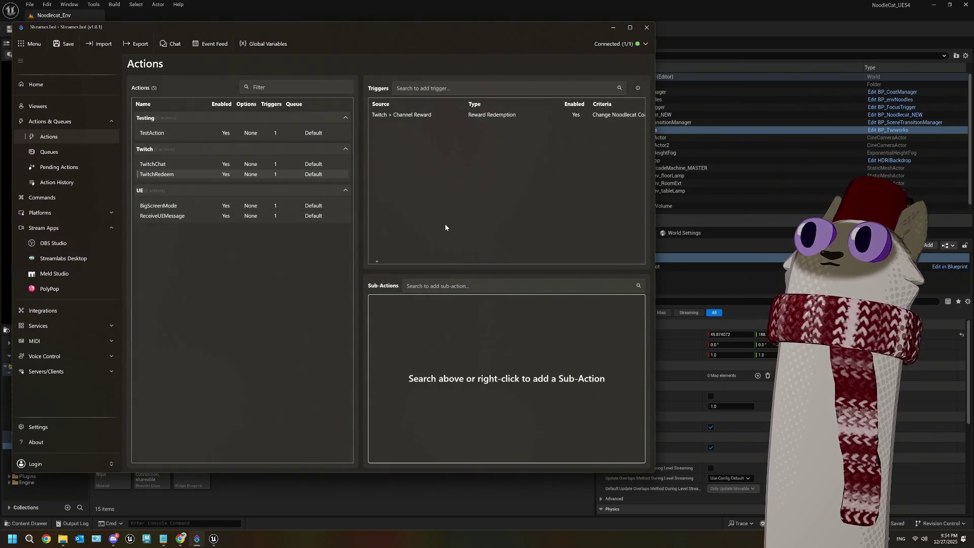
{"action": "left_click", "coordinate": [403, 117]}
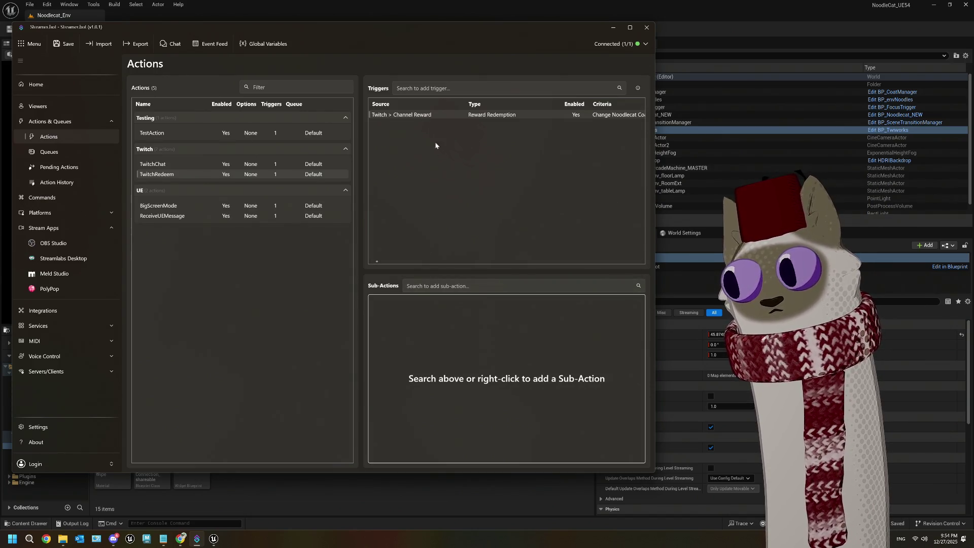
Review the reward trigger's settings unchanged, save, then delete the Change Noodlecat Coat trigger
{"action": "right_click", "coordinate": [428, 117]}
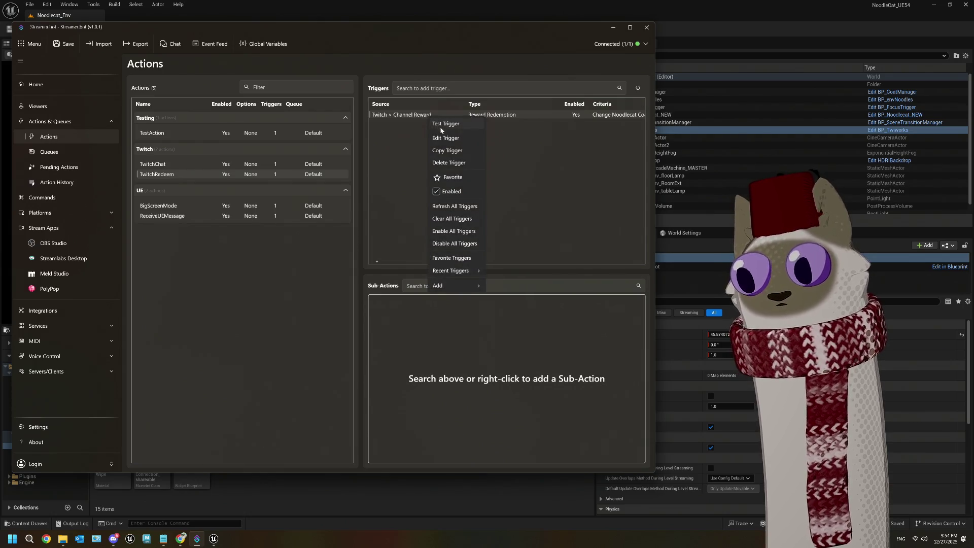
{"action": "left_click", "coordinate": [445, 138]}
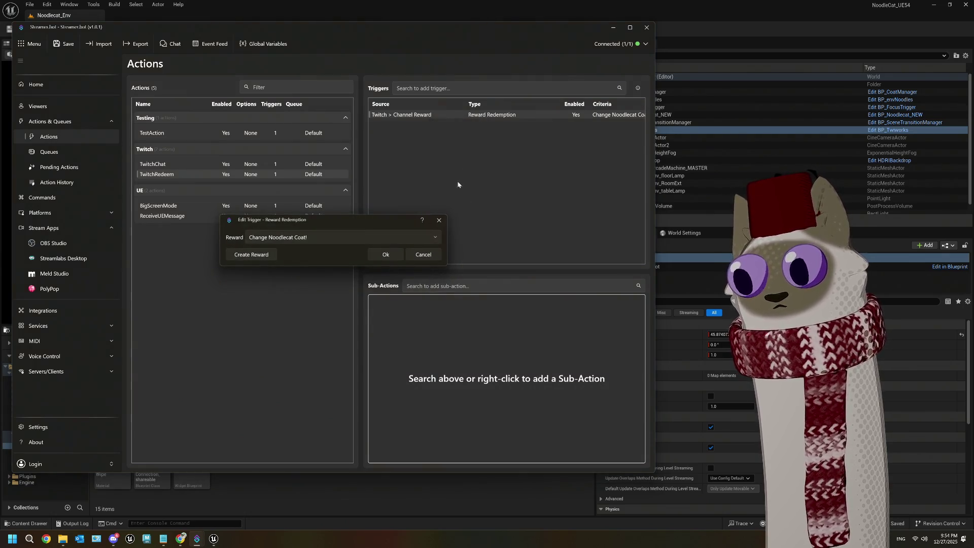
{"action": "left_click", "coordinate": [423, 255]}
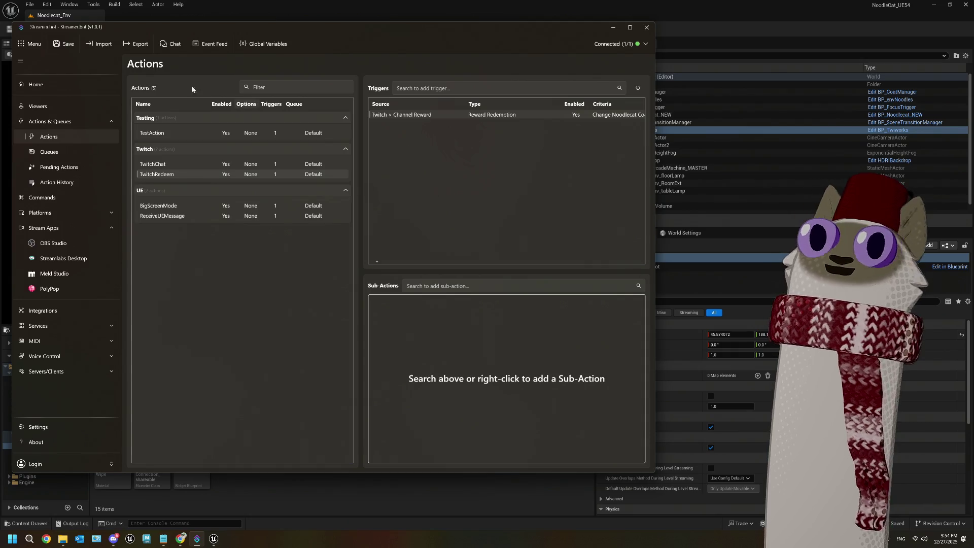
{"action": "left_click", "coordinate": [65, 44]}
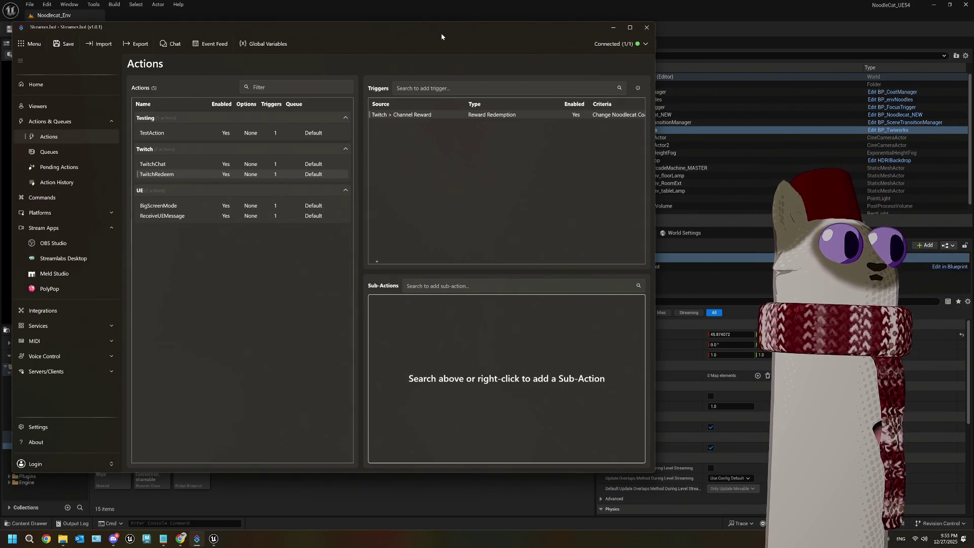
{"action": "key", "text": "Delete"}
{"action": "right_click", "coordinate": [387, 134]}
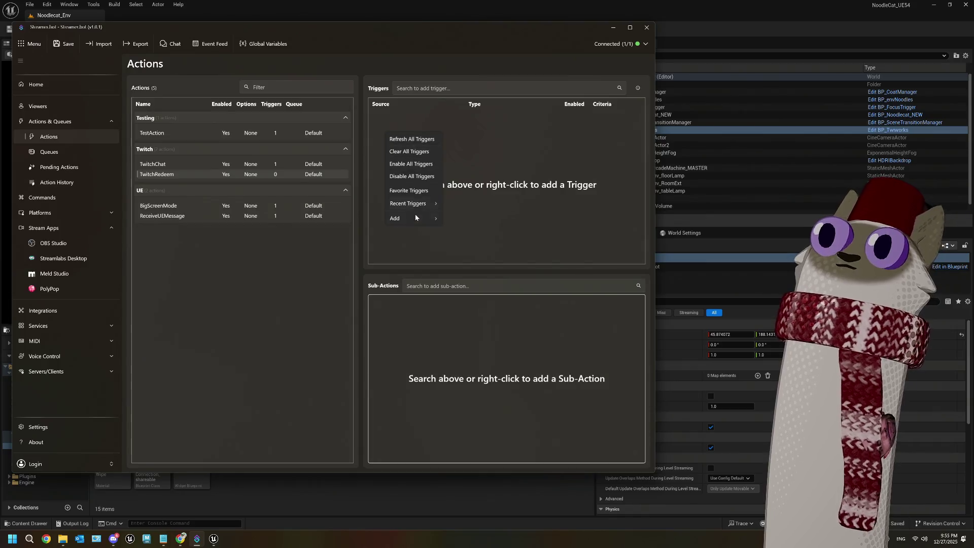
Add a new Twitch Reward Redemption trigger and begin creating a new channel reward for it
{"action": "mouse_move", "coordinate": [417, 223]}
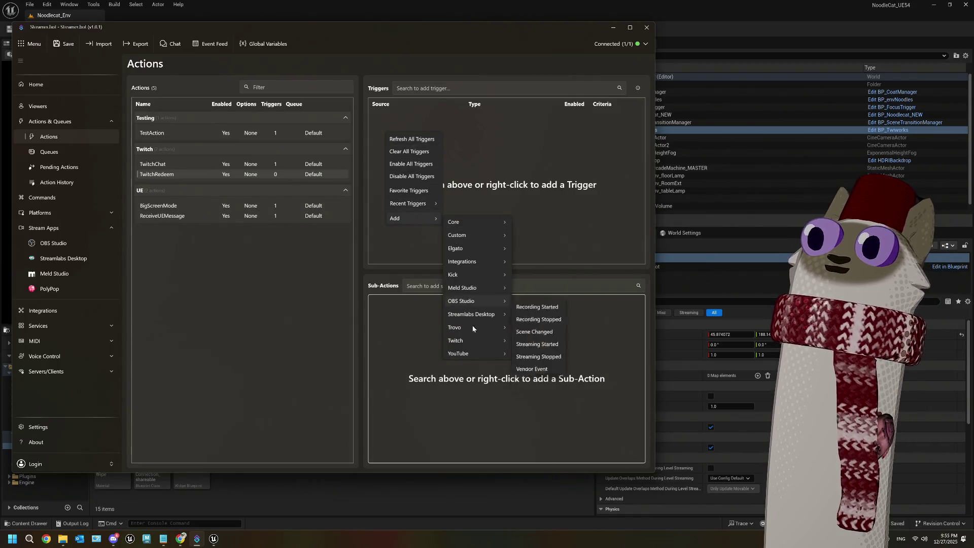
{"action": "mouse_move", "coordinate": [479, 341]}
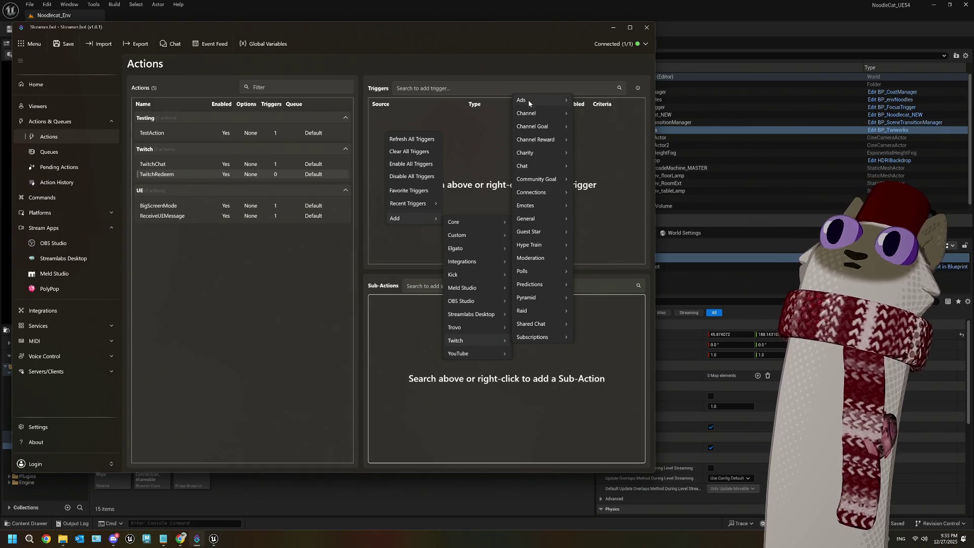
{"action": "mouse_move", "coordinate": [540, 140]}
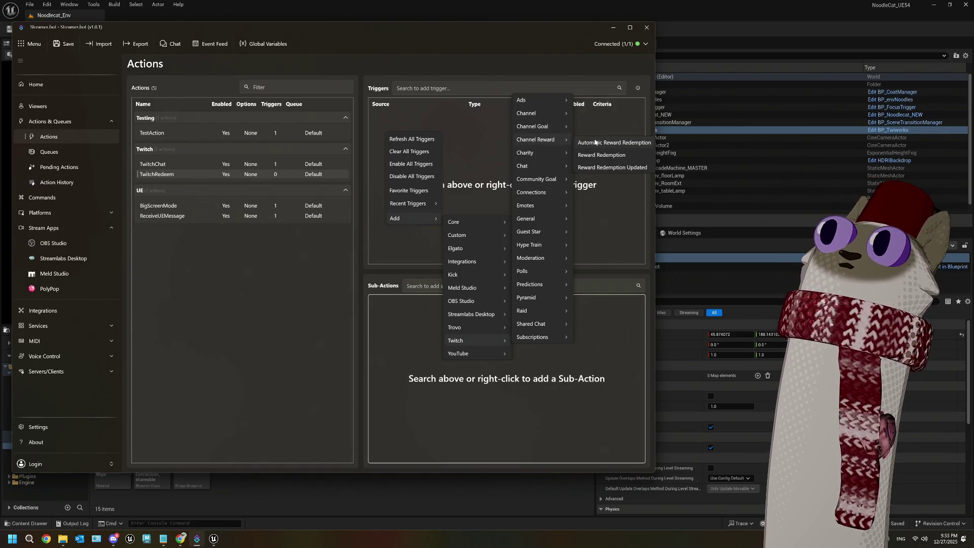
{"action": "left_click", "coordinate": [624, 157]}
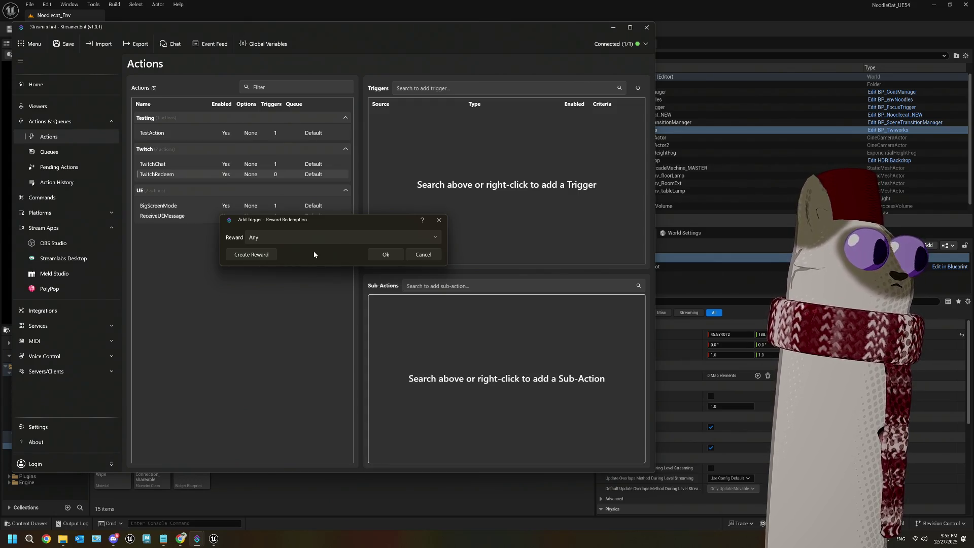
{"action": "left_click", "coordinate": [255, 254]}
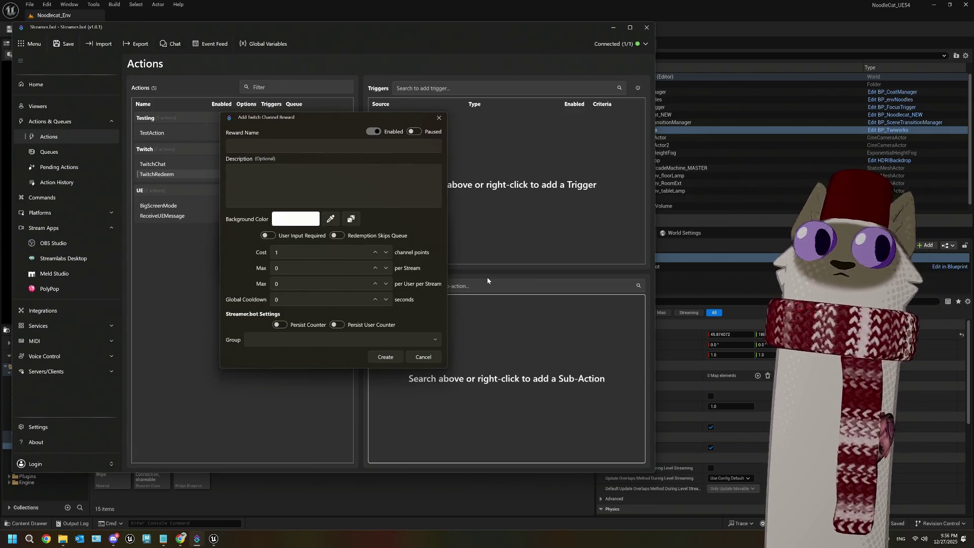
Name the reward 'sb testing', require user input, describe it as 'testing', give it a random colour
{"action": "left_click", "coordinate": [363, 148]}
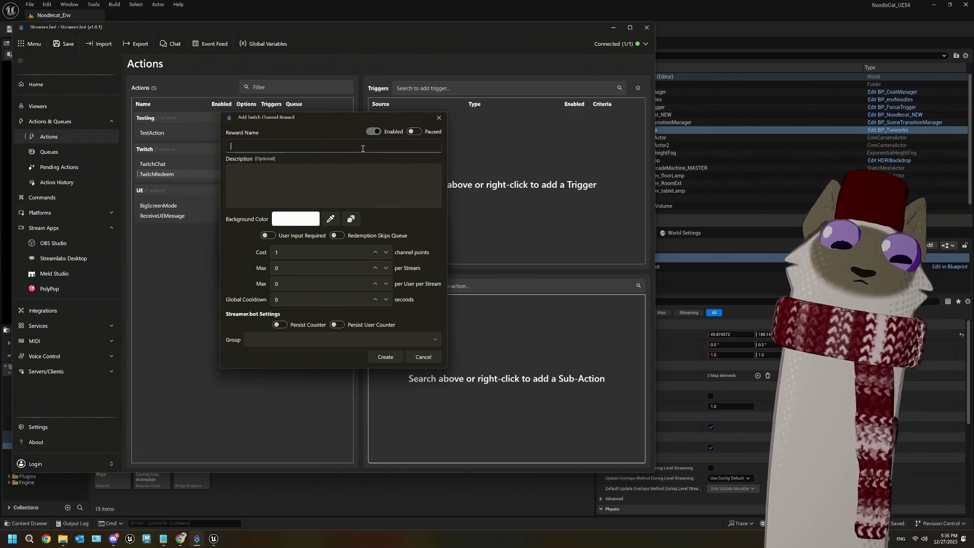
{"action": "type", "text": "sb testing"}
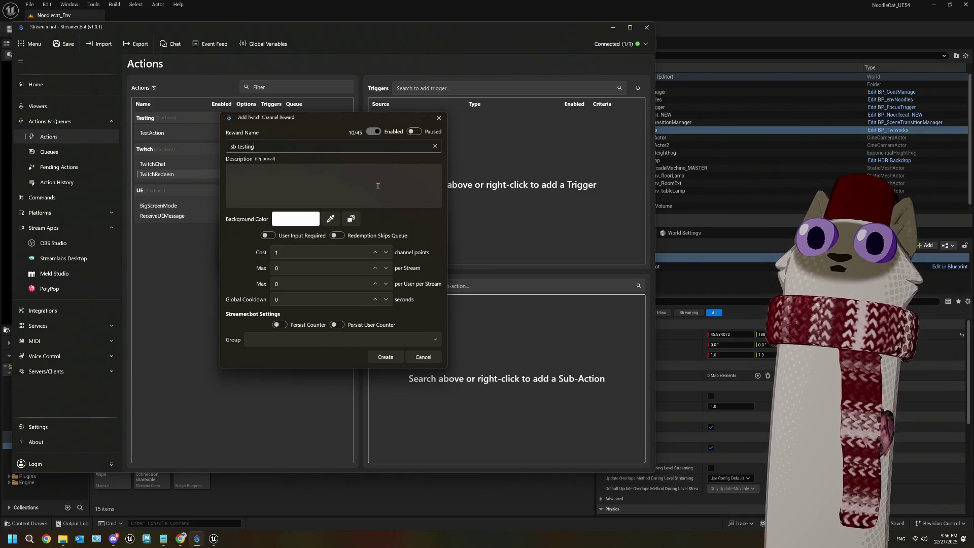
{"action": "left_click", "coordinate": [377, 186]}
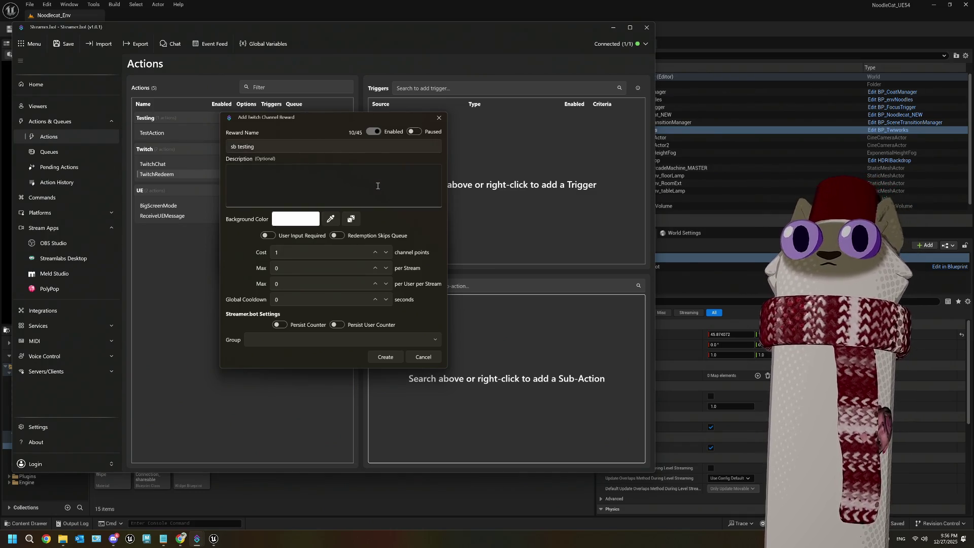
{"action": "left_click", "coordinate": [267, 235]}
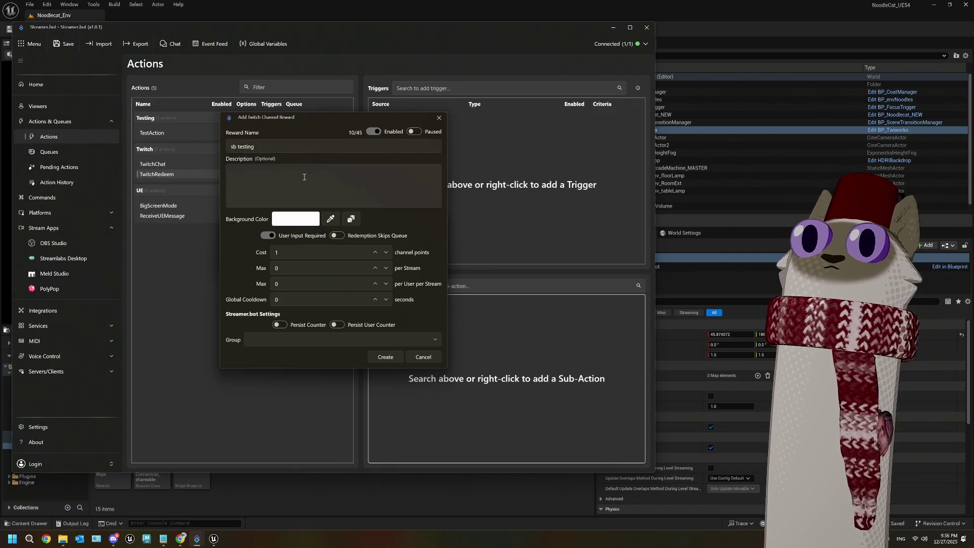
{"action": "left_click", "coordinate": [304, 177]}
{"action": "type", "text": "testing"}
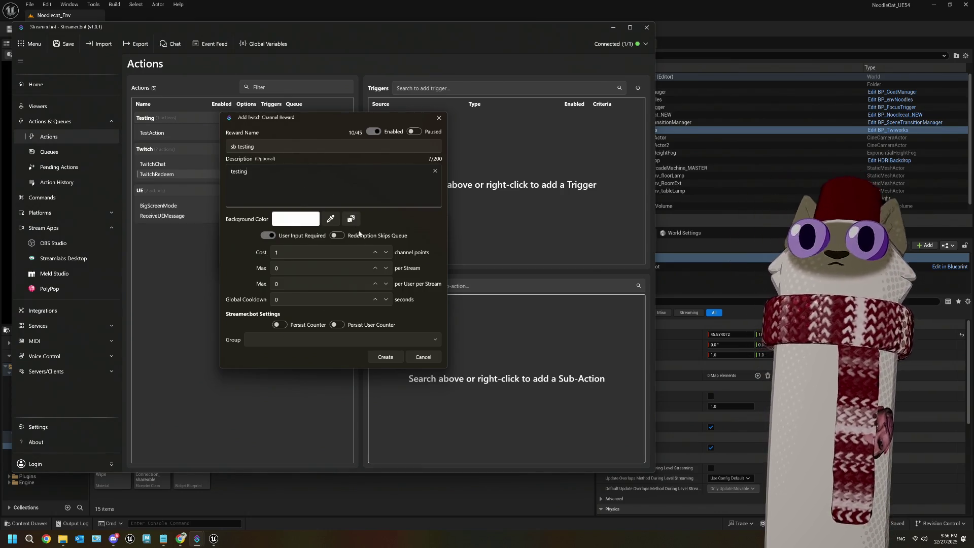
{"action": "left_click", "coordinate": [347, 223]}
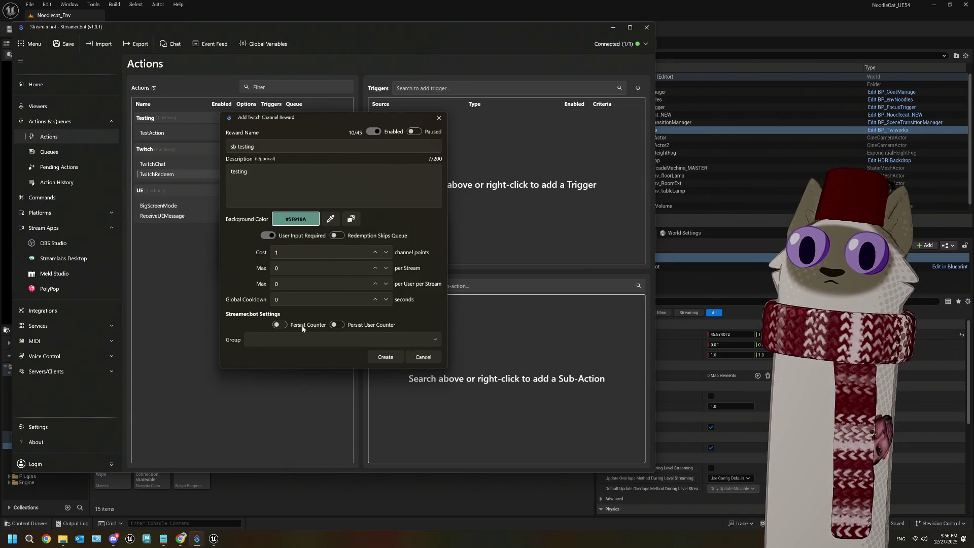
Put the reward in the Testing group and create it
{"action": "left_click", "coordinate": [299, 338]}
{"action": "left_click", "coordinate": [432, 337]}
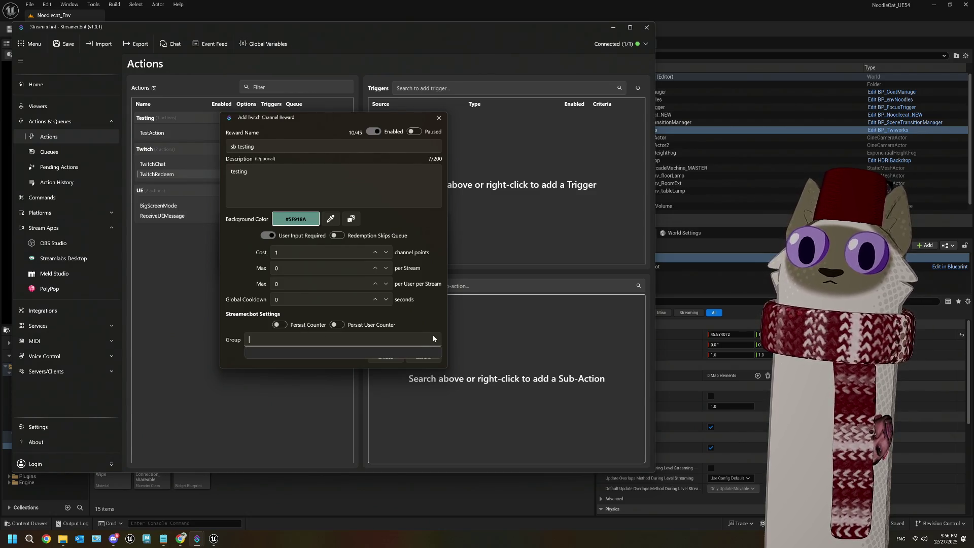
{"action": "left_click", "coordinate": [433, 338]}
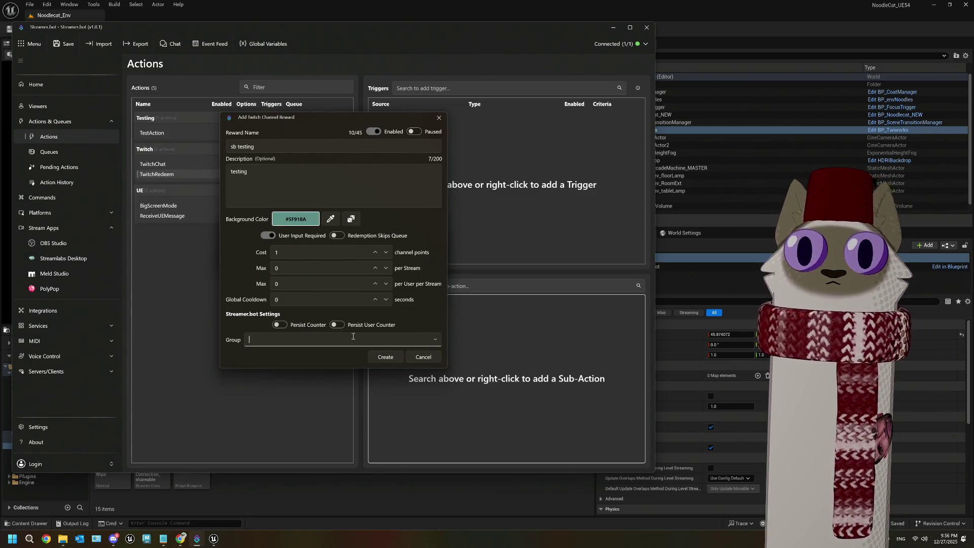
{"action": "type", "text": "Testing"}
{"action": "left_click", "coordinate": [399, 361]}
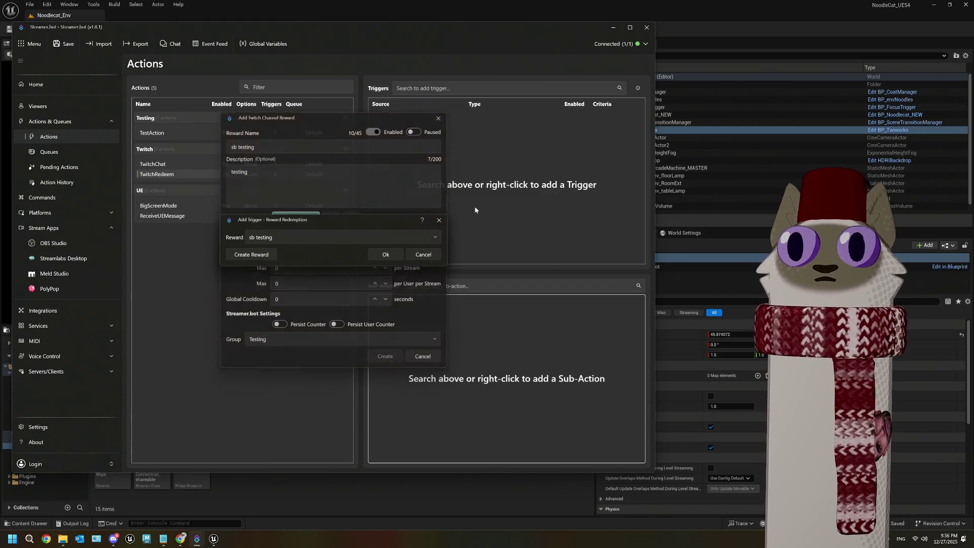
Confirm sb testing as the trigger's reward, save, and inspect the TwitchRedeem and BigScreenMode options
{"action": "left_click", "coordinate": [394, 252]}
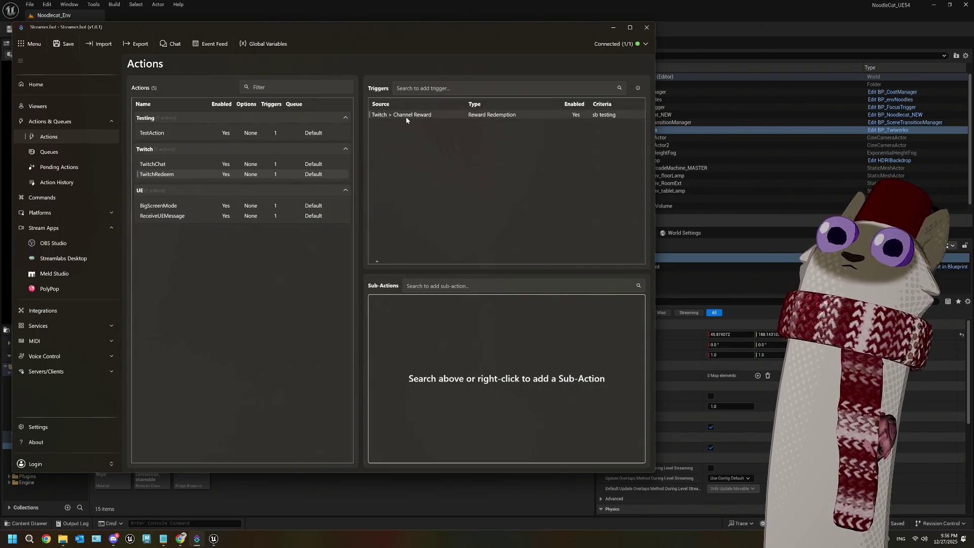
{"action": "left_click", "coordinate": [64, 44]}
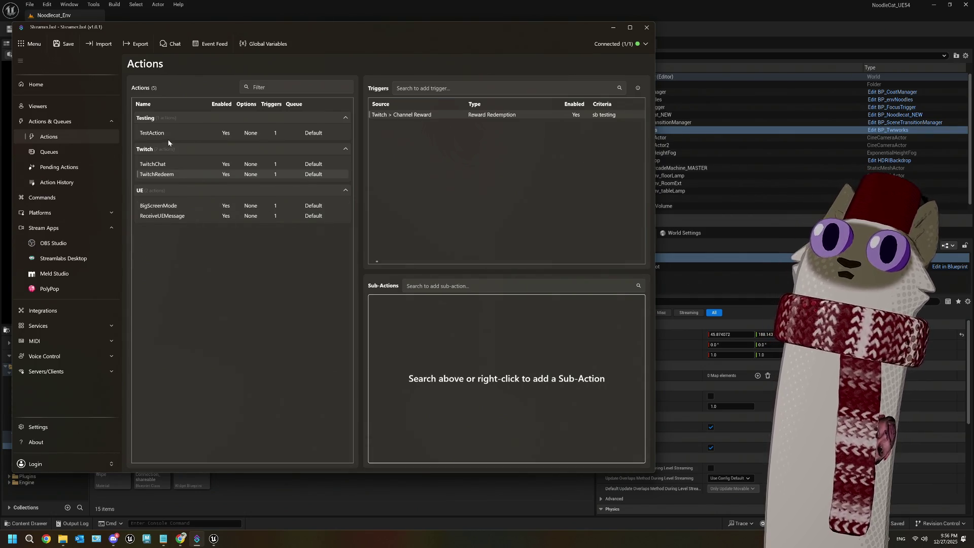
{"action": "right_click", "coordinate": [171, 175]}
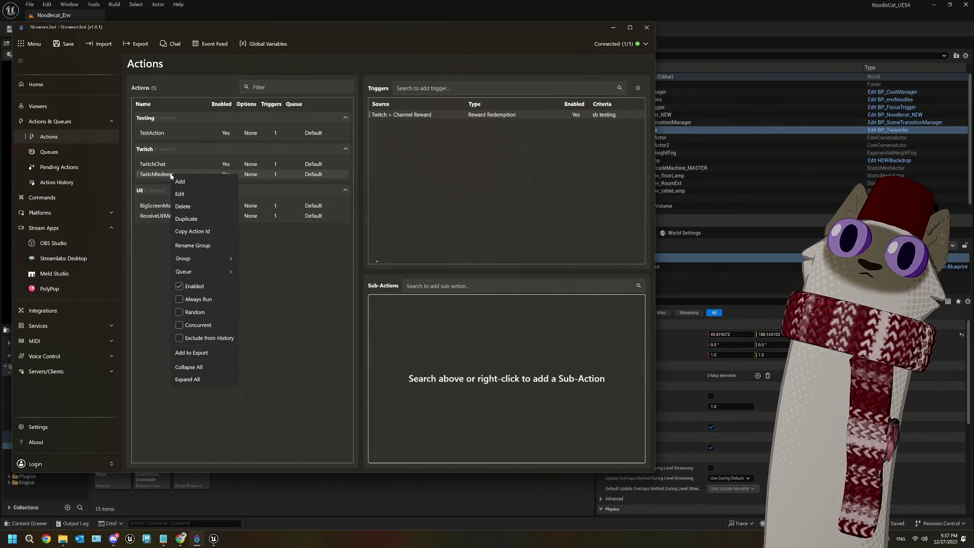
{"action": "left_click", "coordinate": [303, 310]}
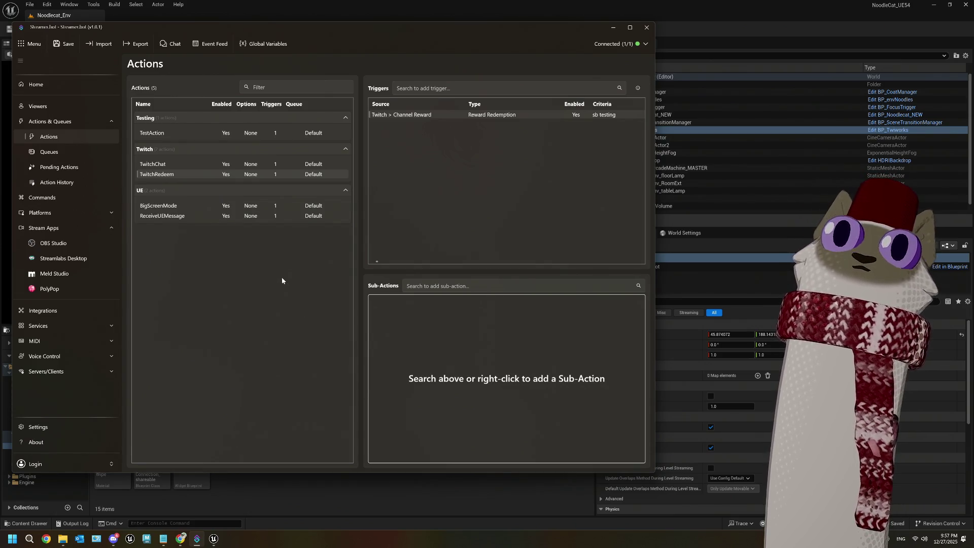
{"action": "right_click", "coordinate": [162, 176]}
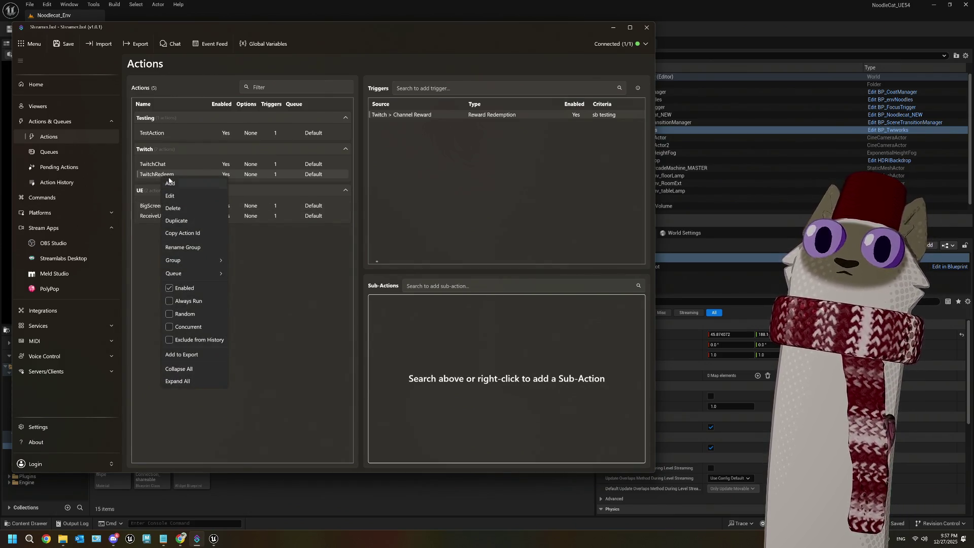
{"action": "mouse_move", "coordinate": [188, 268]}
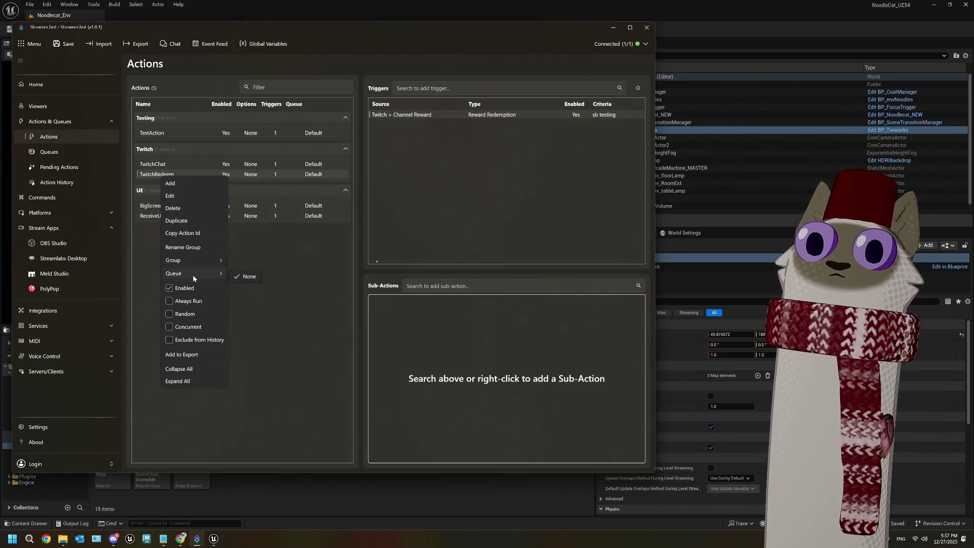
{"action": "left_click", "coordinate": [287, 324]}
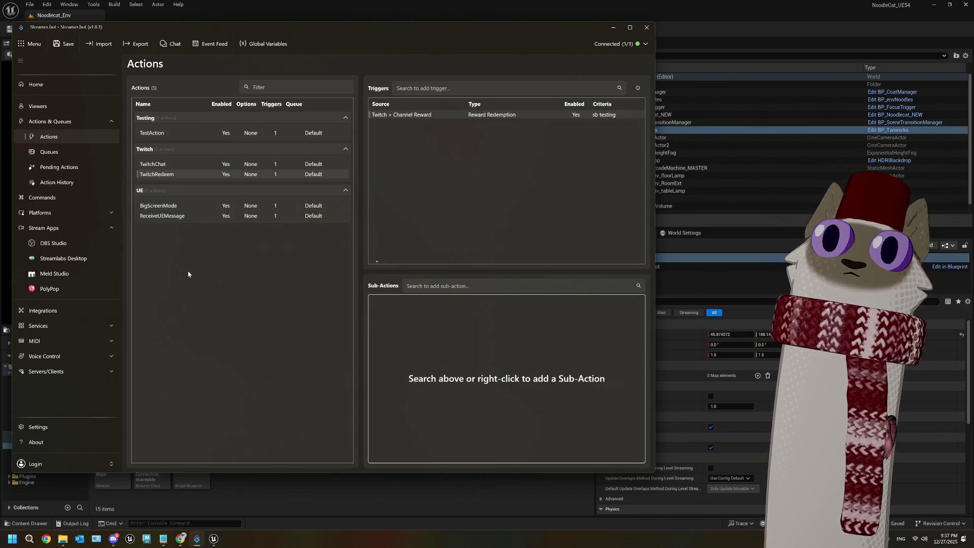
{"action": "left_click", "coordinate": [235, 206]}
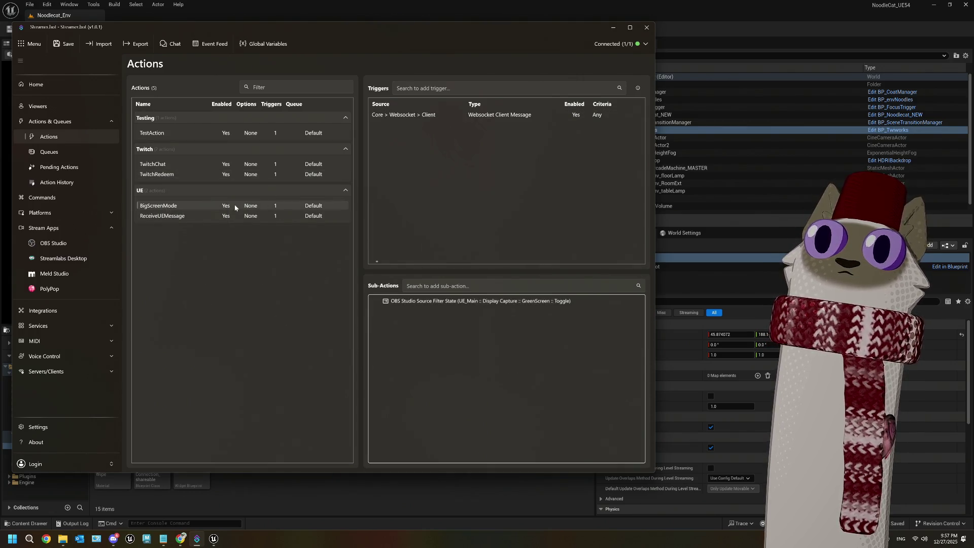
{"action": "right_click", "coordinate": [235, 206]}
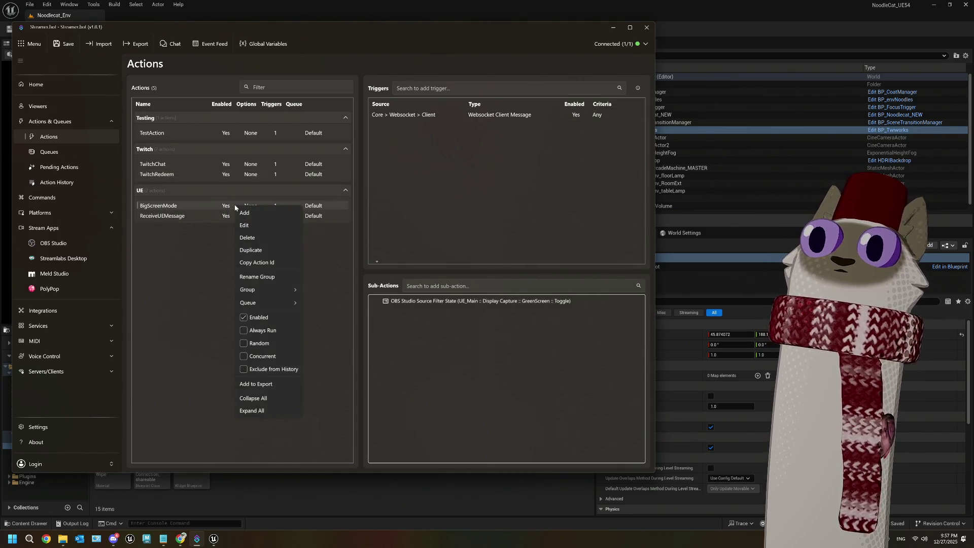
{"action": "left_click", "coordinate": [176, 175]}
{"action": "right_click", "coordinate": [176, 175]}
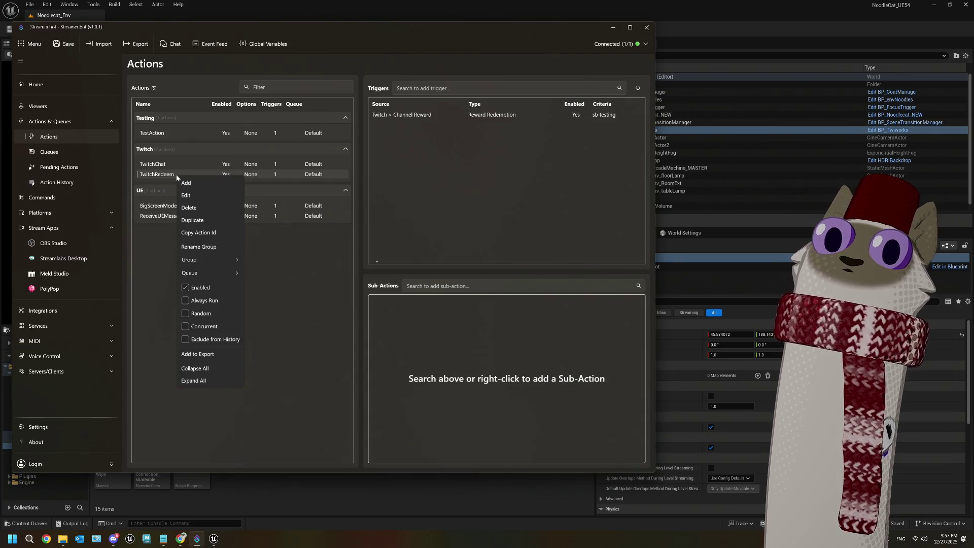
{"action": "left_click", "coordinate": [424, 115]}
Test-fire the sb testing Channel Reward trigger, check the sub-action options, and save the settings
{"action": "right_click", "coordinate": [424, 116]}
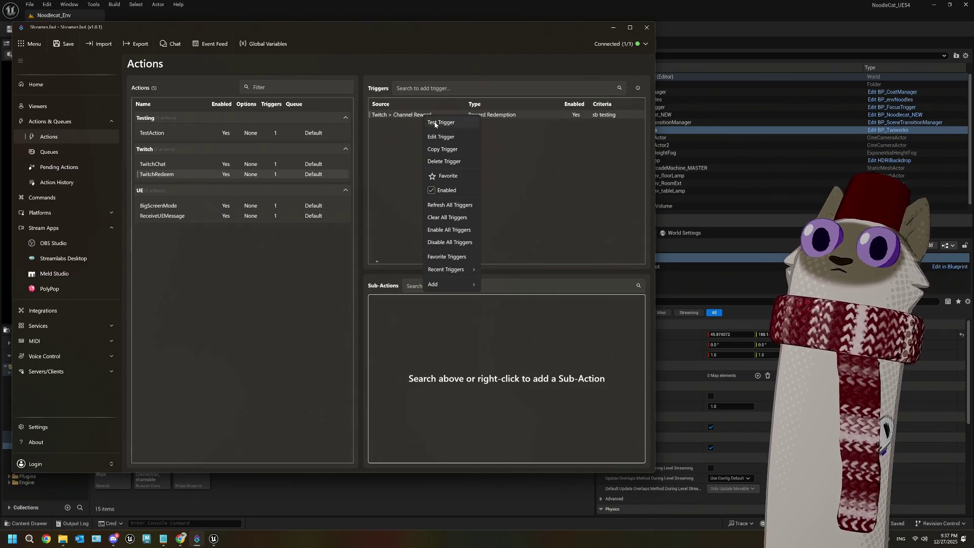
{"action": "left_click", "coordinate": [435, 122]}
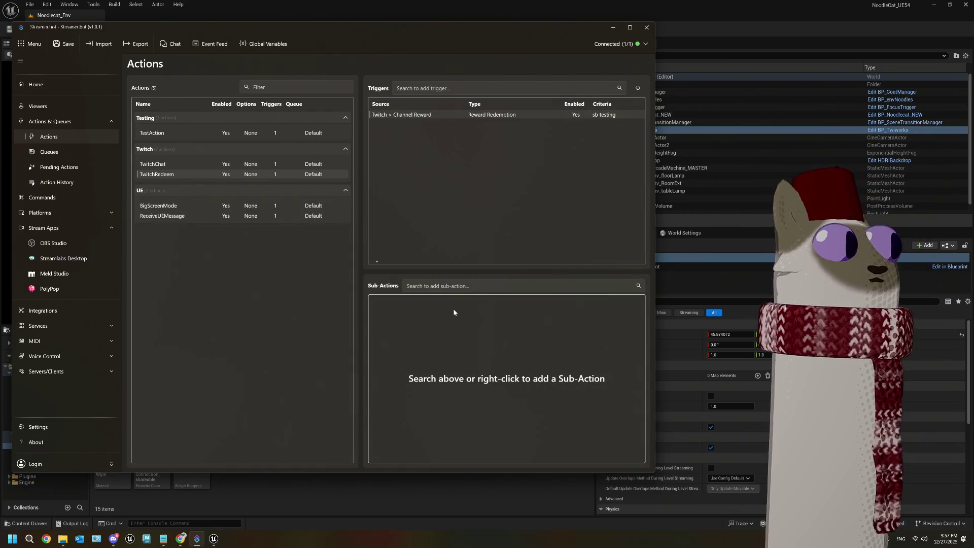
{"action": "right_click", "coordinate": [415, 309]}
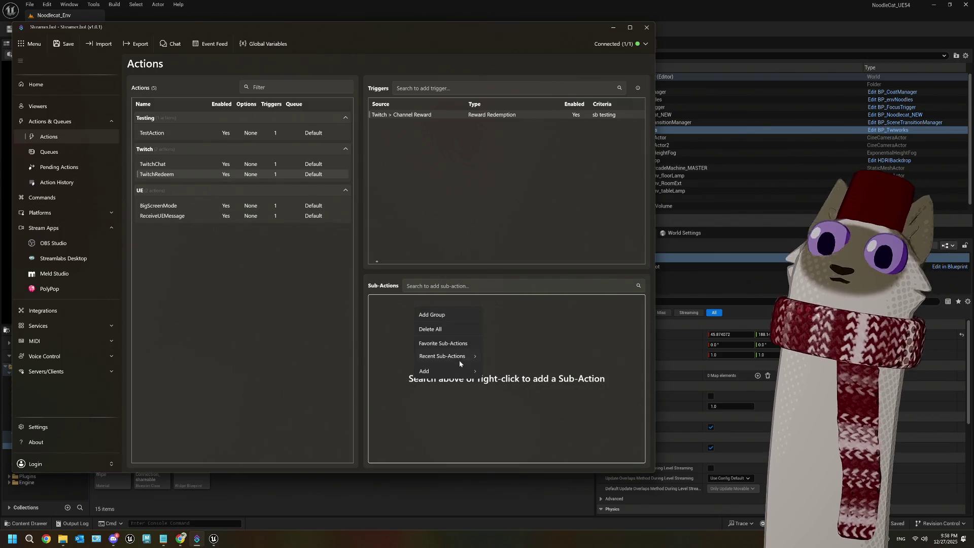
{"action": "mouse_move", "coordinate": [460, 373]}
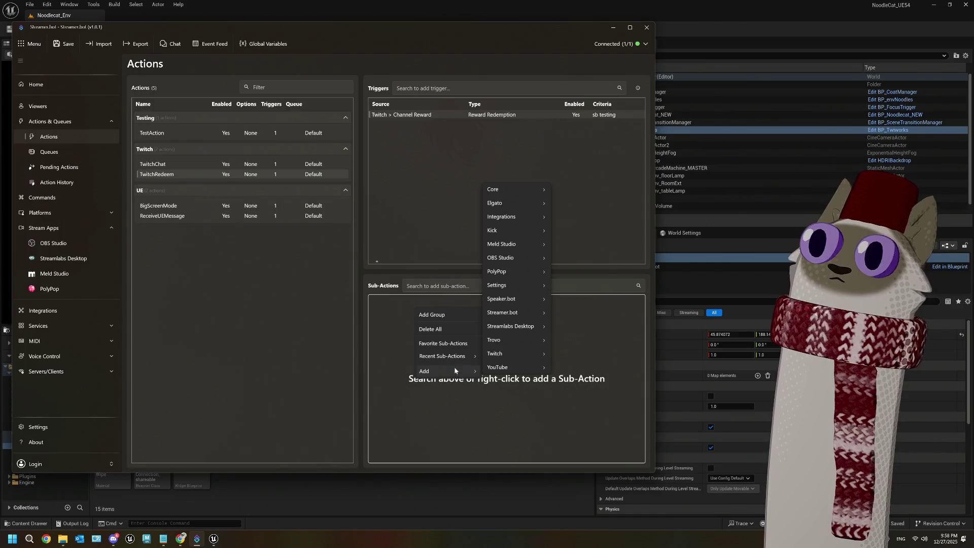
{"action": "left_click", "coordinate": [389, 343]}
{"action": "right_click", "coordinate": [390, 320]}
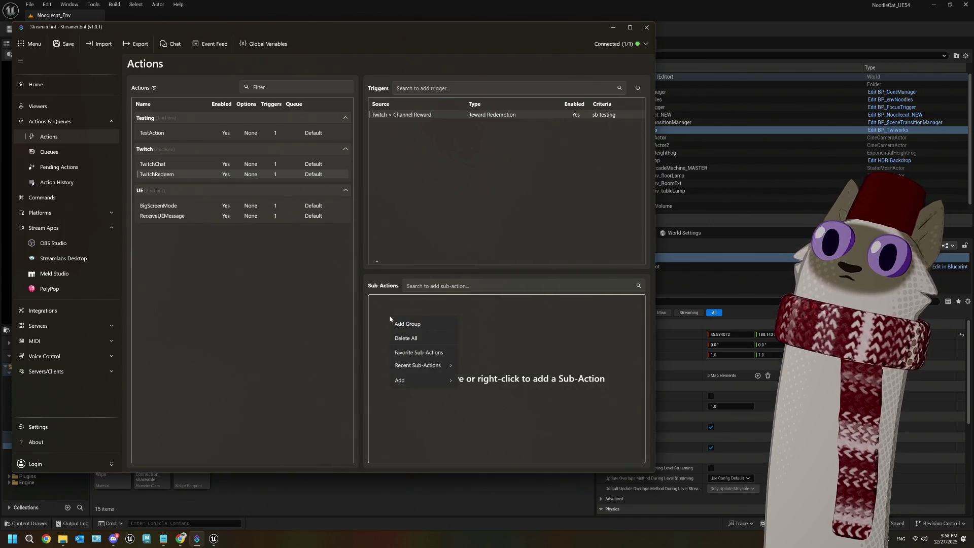
{"action": "mouse_move", "coordinate": [437, 382]}
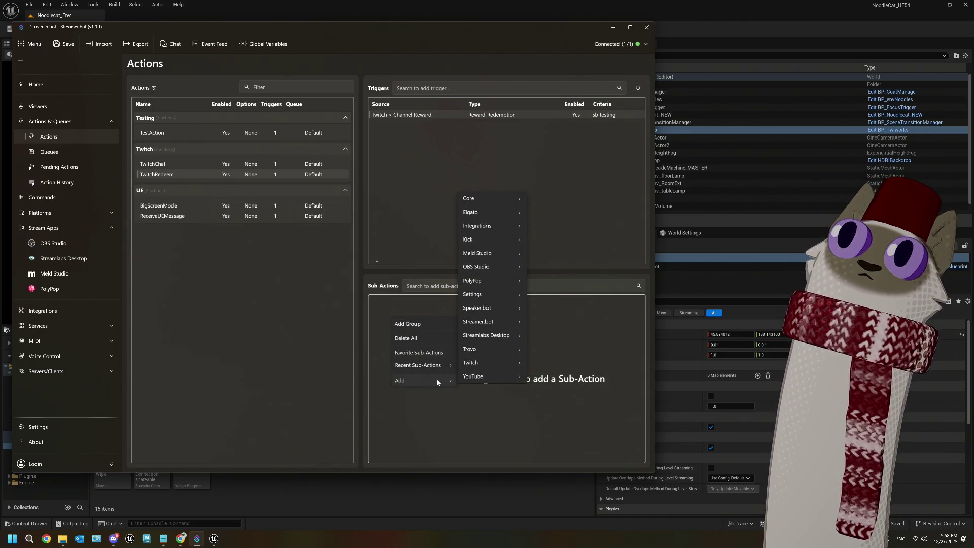
{"action": "key", "text": "Escape"}
{"action": "key", "text": "Escape"}
{"action": "right_click", "coordinate": [412, 115]}
{"action": "key", "text": "Escape"}
{"action": "right_click", "coordinate": [393, 315]}
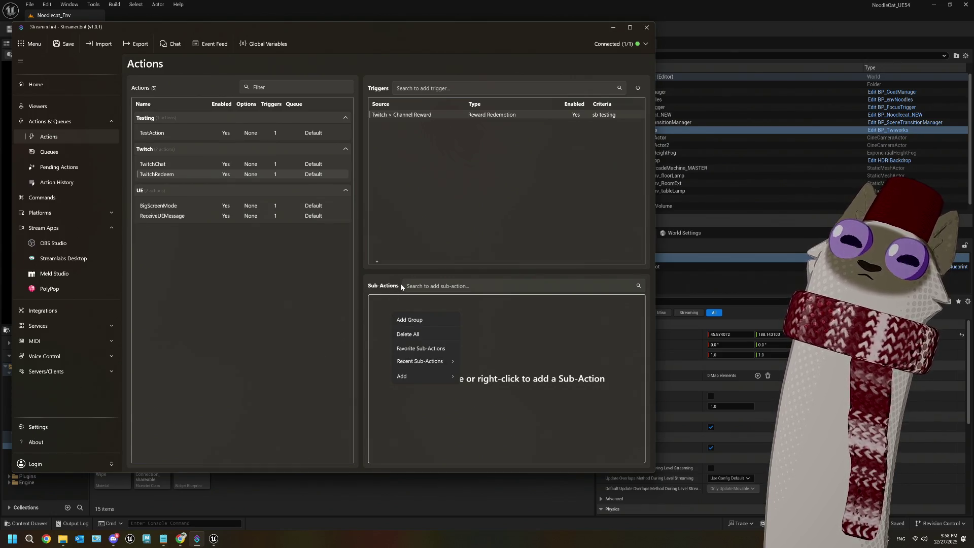
{"action": "left_click", "coordinate": [65, 44]}
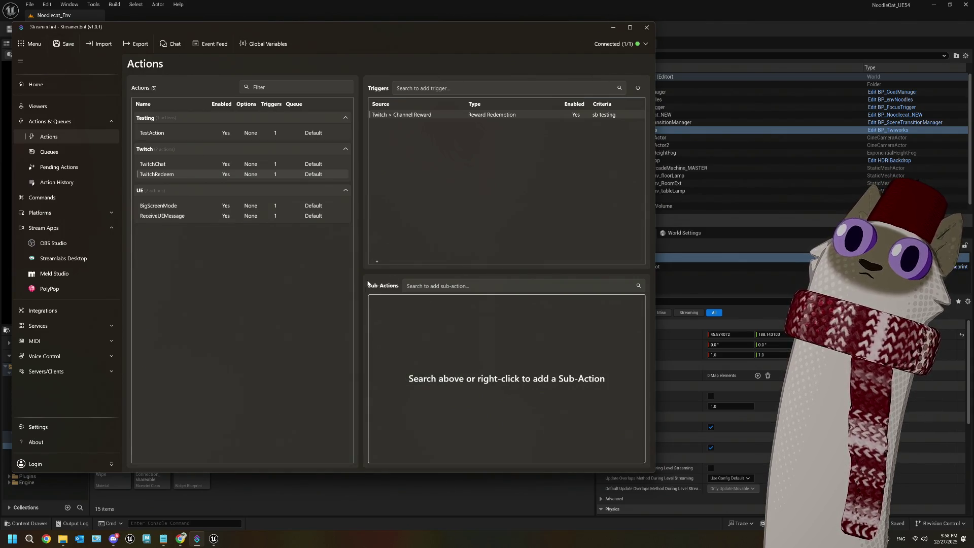
Save and minimize Streamer.bot, then run and stop a Play session of the Noodlecat_Env level
{"action": "left_click", "coordinate": [164, 166]}
{"action": "left_click", "coordinate": [167, 175]}
{"action": "left_click", "coordinate": [65, 44]}
{"action": "left_click", "coordinate": [590, 24]}
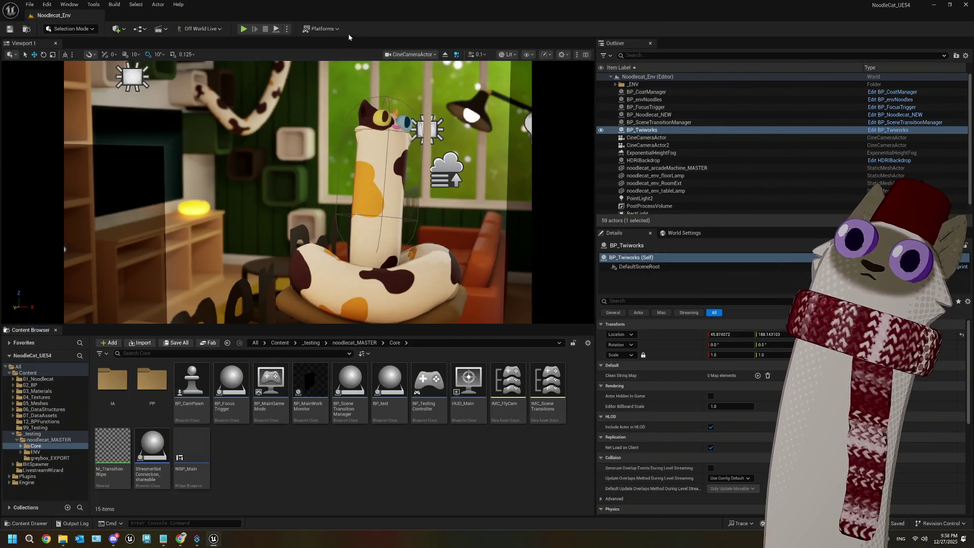
{"action": "left_click", "coordinate": [243, 29]}
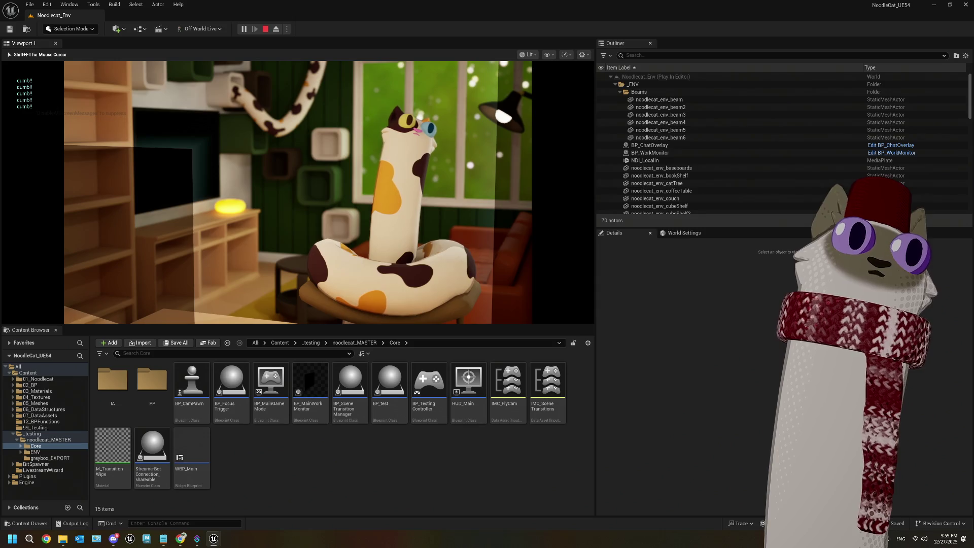
{"action": "key", "text": "Escape"}
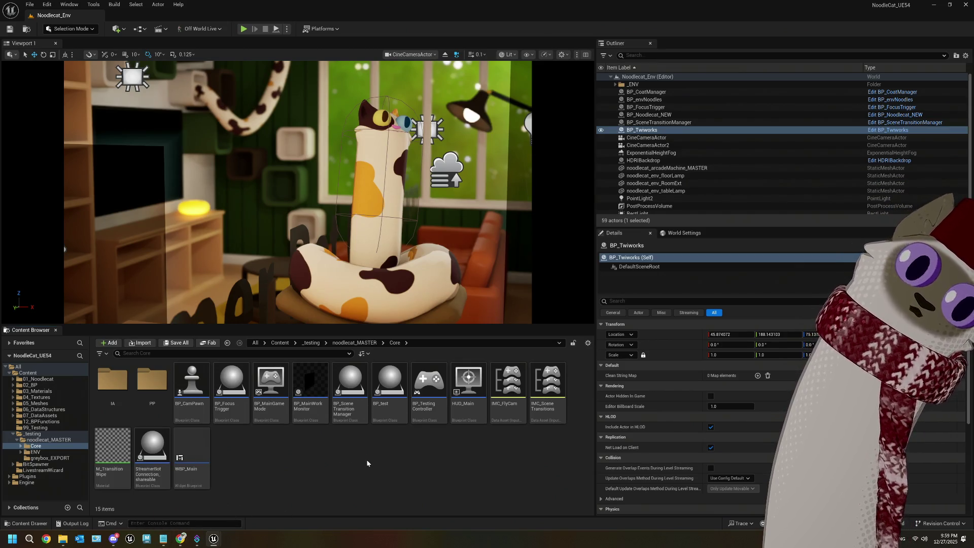
Bring up the ThePlan.txt notes in Notepad and open a new blank tab
{"action": "mouse_move", "coordinate": [183, 540]}
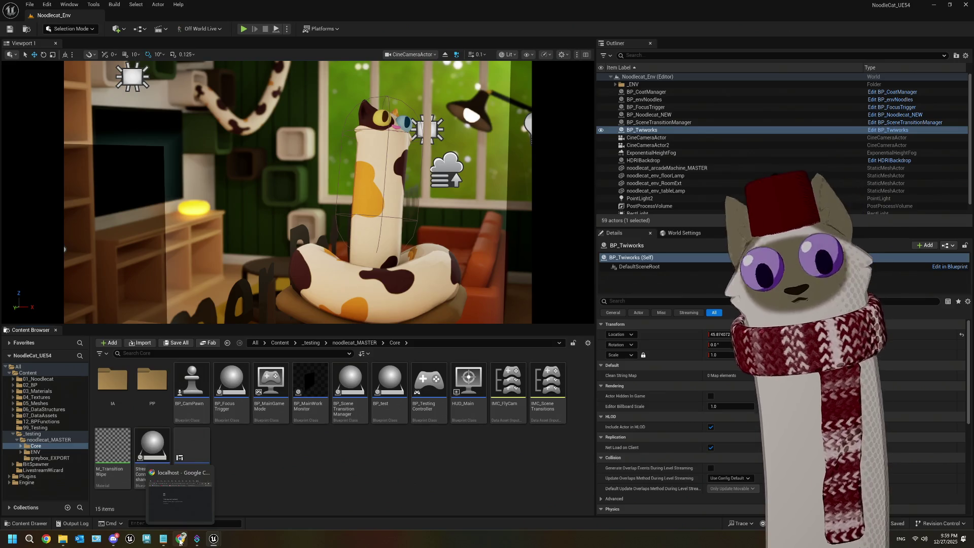
{"action": "left_click", "coordinate": [163, 538]}
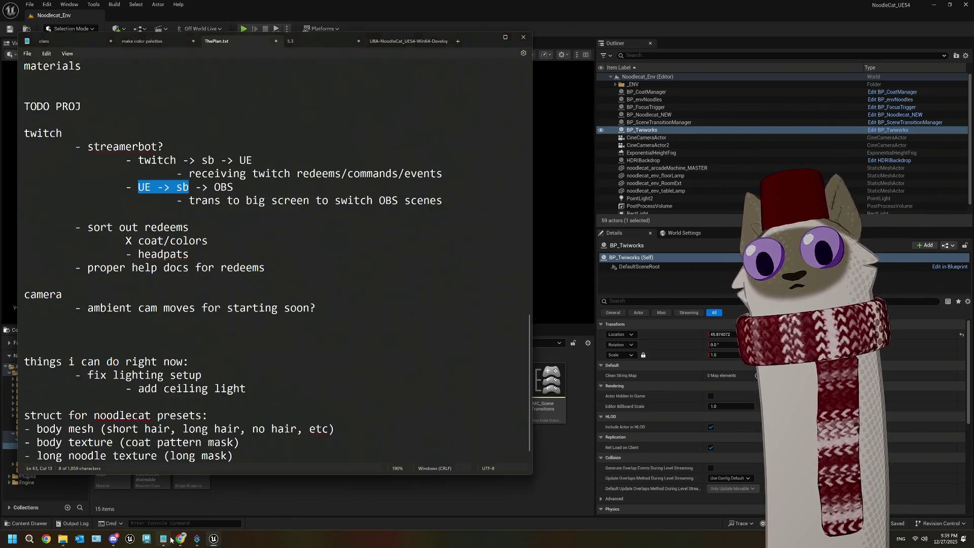
{"action": "left_click", "coordinate": [458, 41]}
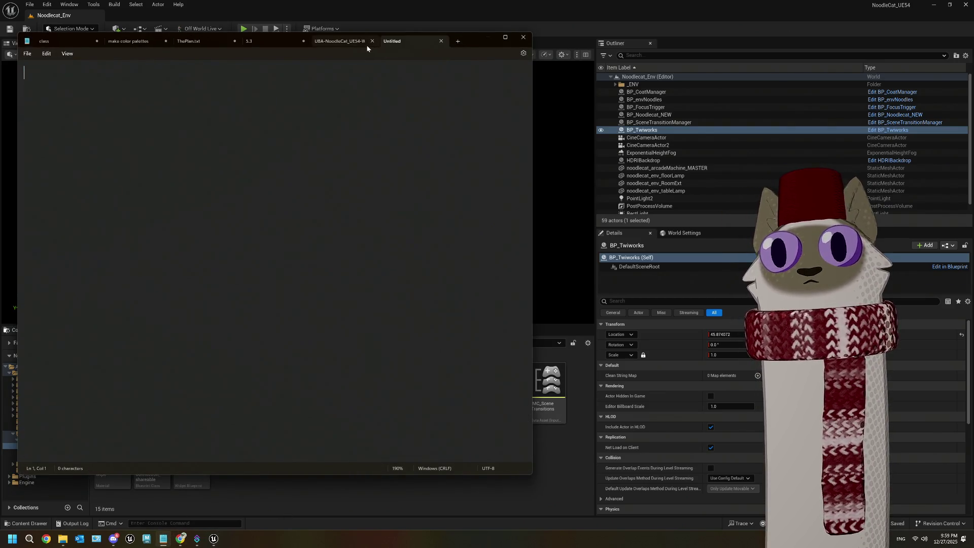
{"action": "left_click", "coordinate": [367, 45]}
{"action": "key", "text": "Return"}
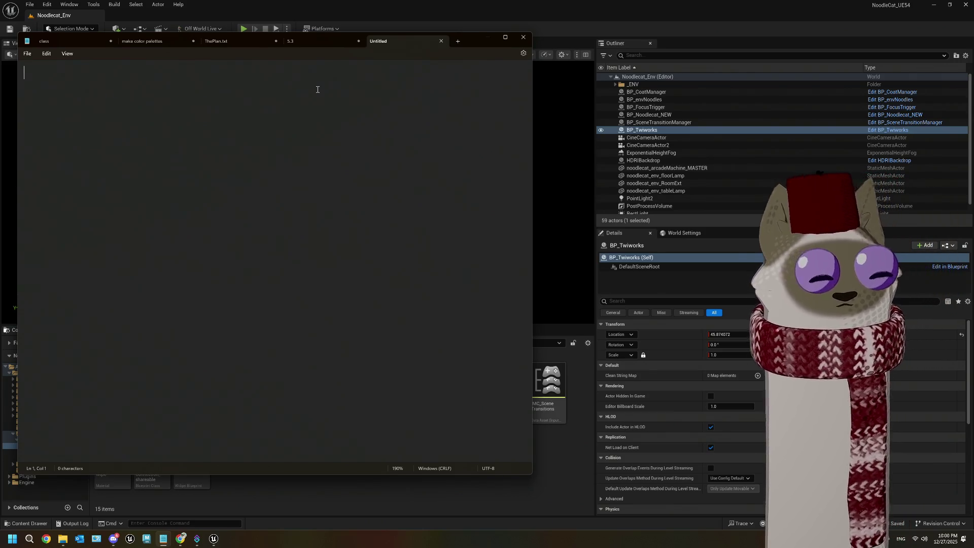
Write the note 'on redeem "sb testing" -> UE "rewardPrompt"', then return to Unreal Engine
{"action": "type", "text": "no"}
{"action": "key", "text": "BackSpace"}
{"action": "key", "text": "BackSpace"}
{"action": "type", "text": "on redeem "}
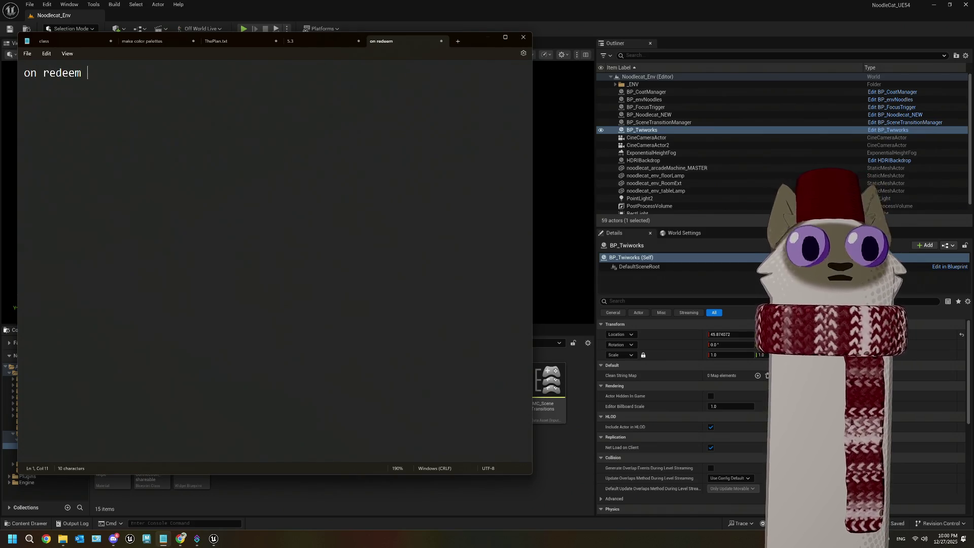
{"action": "type", "text": "\"sb"}
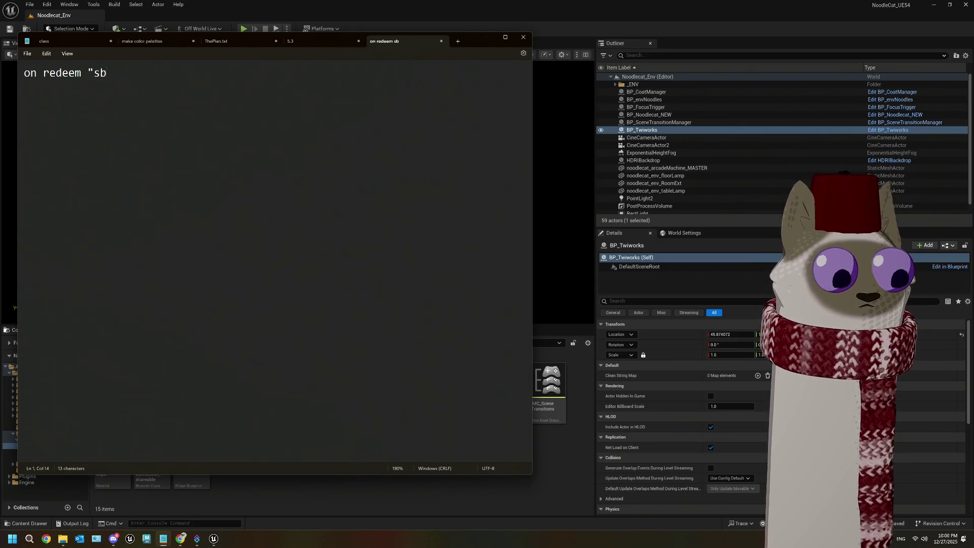
{"action": "type", "text": " testing\""}
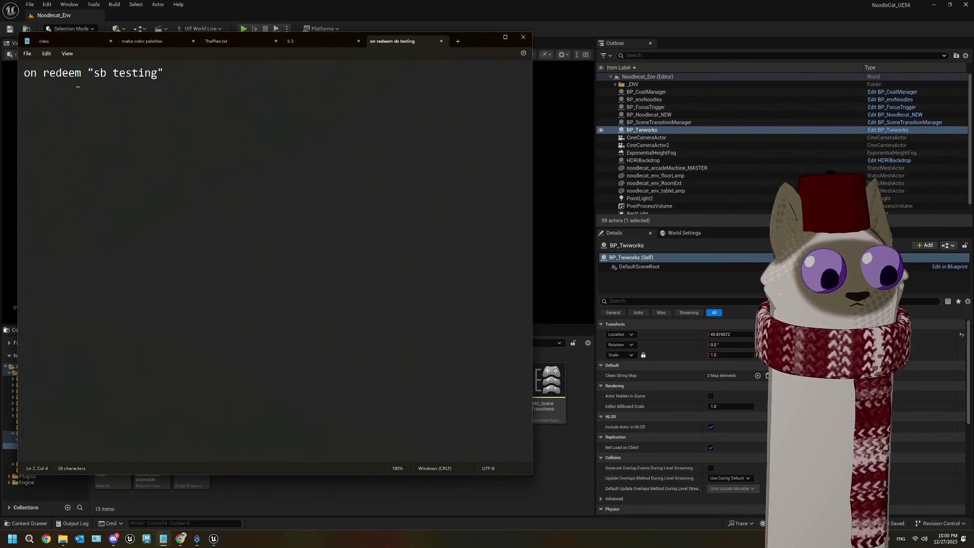
{"action": "type", "text": "-> UE"}
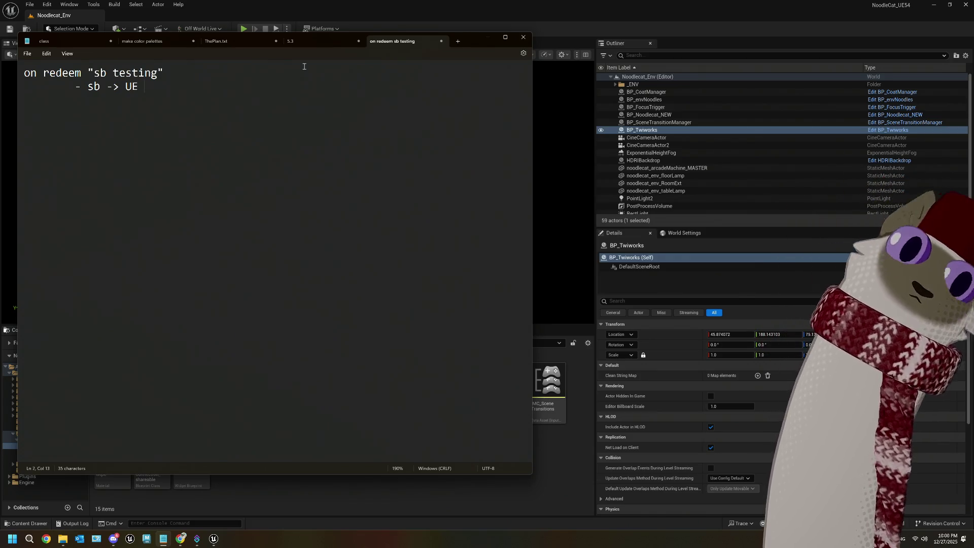
{"action": "type", "text": "re"}
{"action": "key", "text": "BackSpace"}
{"action": "key", "text": "BackSpace"}
{"action": "type", "text": "\"reqardprom"}
{"action": "key", "text": "BackSpace"}
{"action": "key", "text": "BackSpace"}
{"action": "key", "text": "BackSpace"}
{"action": "key", "text": "BackSpace"}
{"action": "key", "text": "BackSpace"}
{"action": "type", "text": "w"}
{"action": "key", "text": "BackSpace"}
{"action": "key", "text": "BackSpace"}
{"action": "type", "text": "ward"}
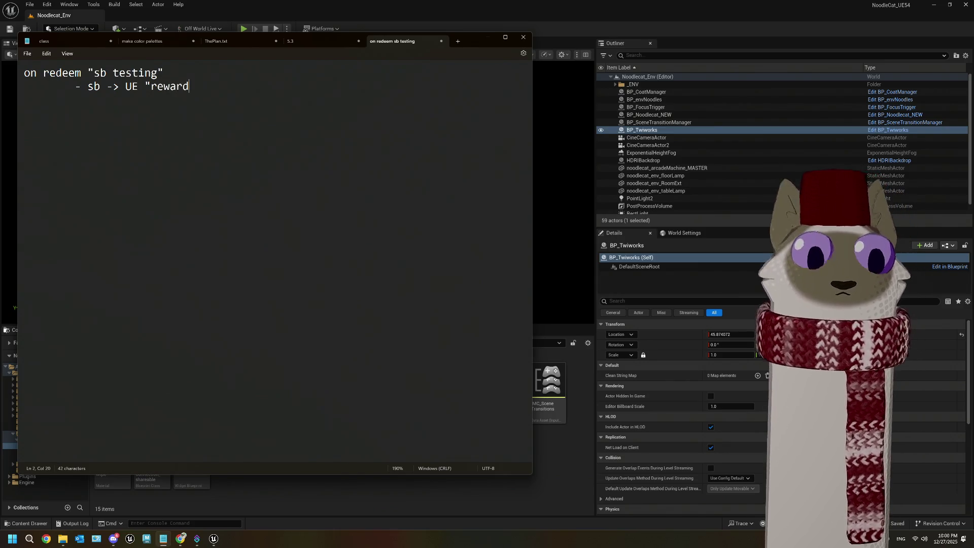
{"action": "type", "text": "Prompt"}
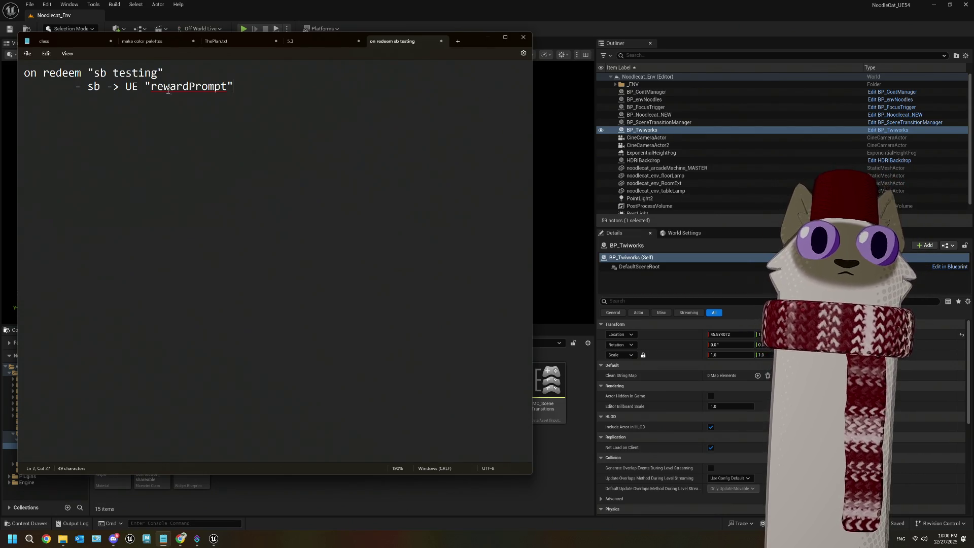
{"action": "left_click_drag", "start_coordinate": [138, 87], "coordinate": [125, 86]}
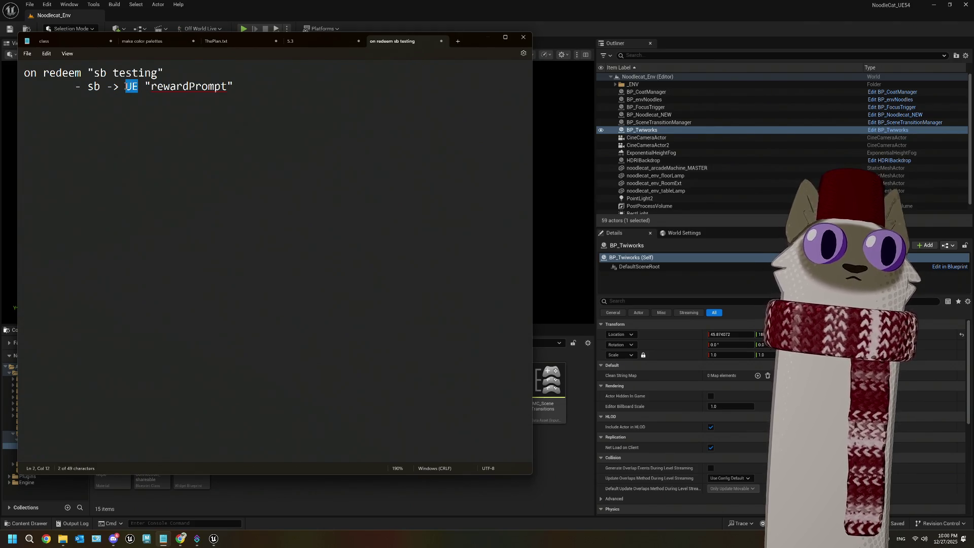
{"action": "double_click", "coordinate": [175, 86]}
{"action": "left_click", "coordinate": [647, 13]}
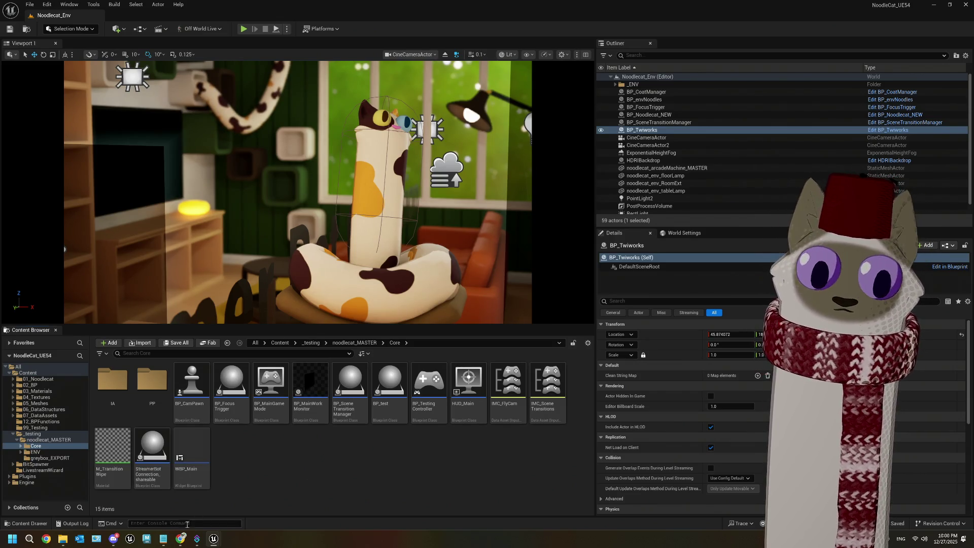
Check the Streamer.bot actions list, then return to Unreal Engine
{"action": "left_click", "coordinate": [197, 539]}
{"action": "left_click", "coordinate": [84, 137]}
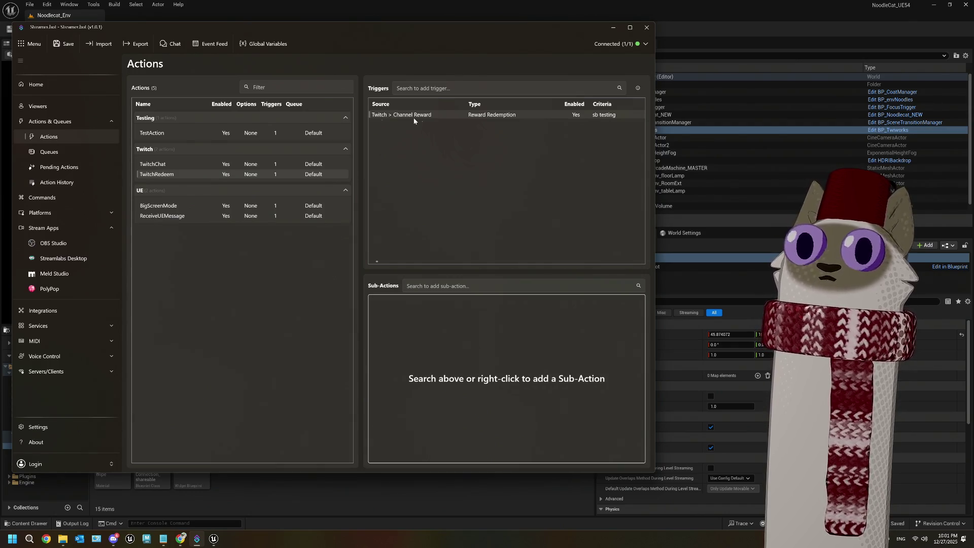
{"action": "left_click", "coordinate": [695, 25]}
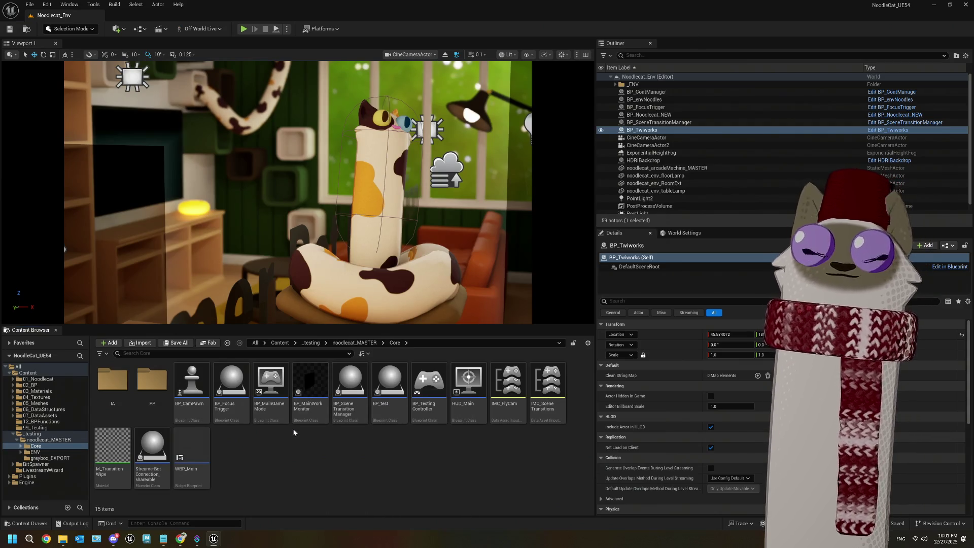
Open StreamerBotConnection_shareable and add a Case_0 pin to its Switch on String node
{"action": "double_click", "coordinate": [152, 446]}
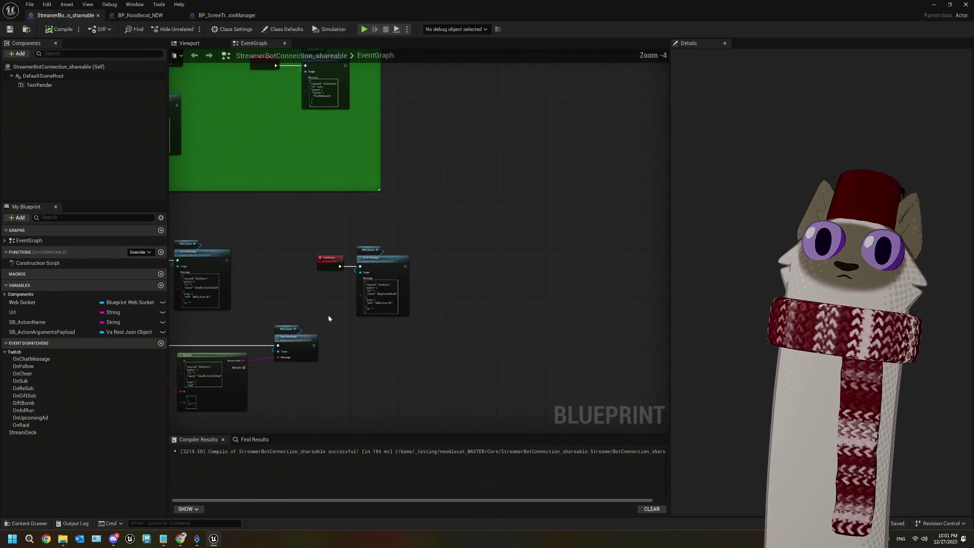
{"action": "scroll", "coordinate": [329, 319], "scroll_direction": "down", "scroll_amount": 5}
{"action": "scroll", "coordinate": [434, 248], "scroll_direction": "up", "scroll_amount": 2}
{"action": "mouse_move", "coordinate": [341, 269]}
{"action": "left_mouse_down"}
{"action": "mouse_move", "coordinate": [481, 273]}
{"action": "mouse_move", "coordinate": [398, 283]}
{"action": "left_mouse_up"}
{"action": "scroll", "coordinate": [443, 275], "scroll_direction": "up", "scroll_amount": 5}
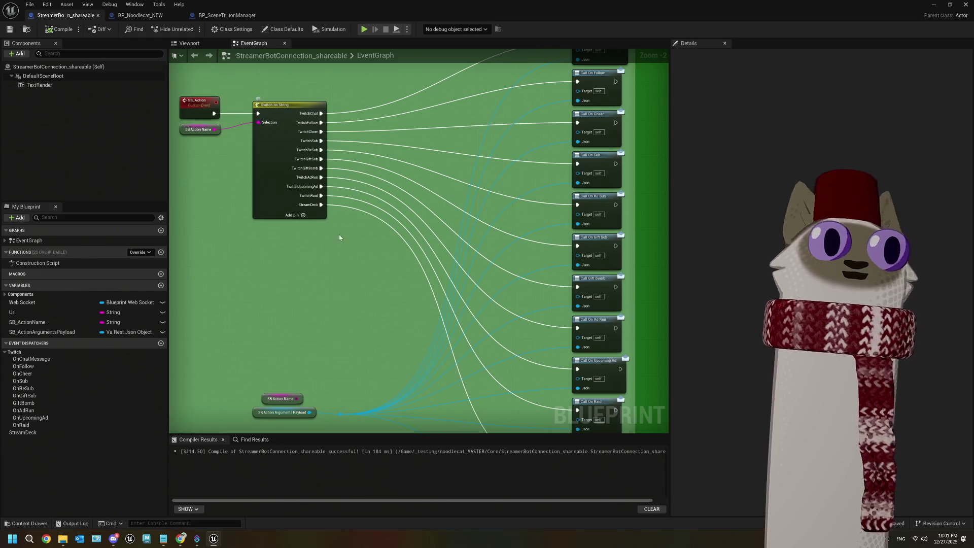
{"action": "scroll", "coordinate": [317, 162], "scroll_direction": "up", "scroll_amount": 2}
{"action": "left_click", "coordinate": [287, 234]}
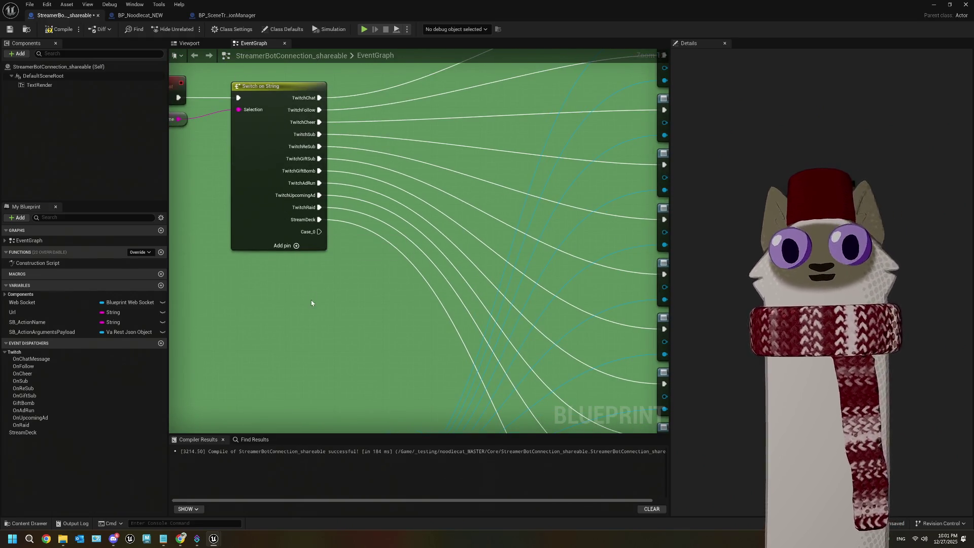
Check the Streamer.bot action name, then rename the Switch on String's Case_0 pin to TwitchRedeem
{"action": "left_click", "coordinate": [284, 249]}
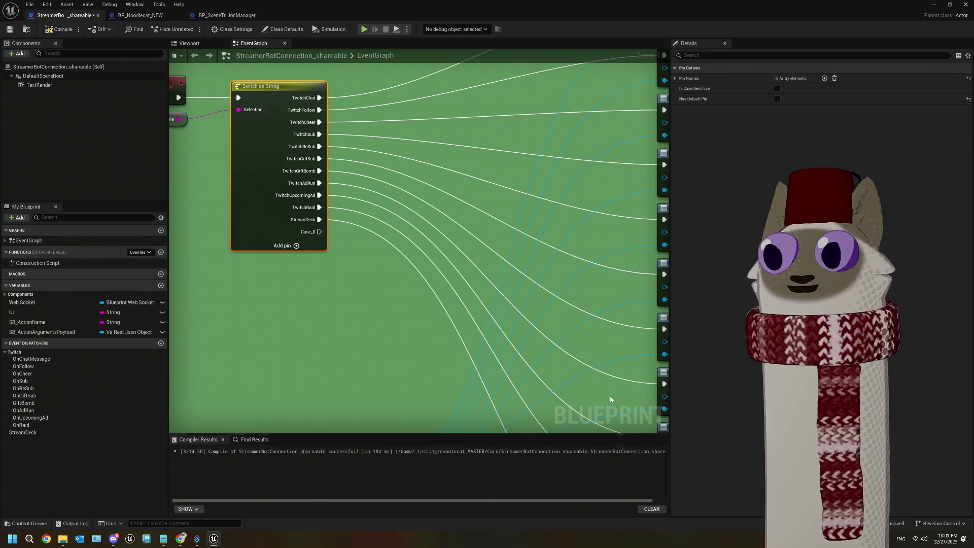
{"action": "mouse_move", "coordinate": [186, 540]}
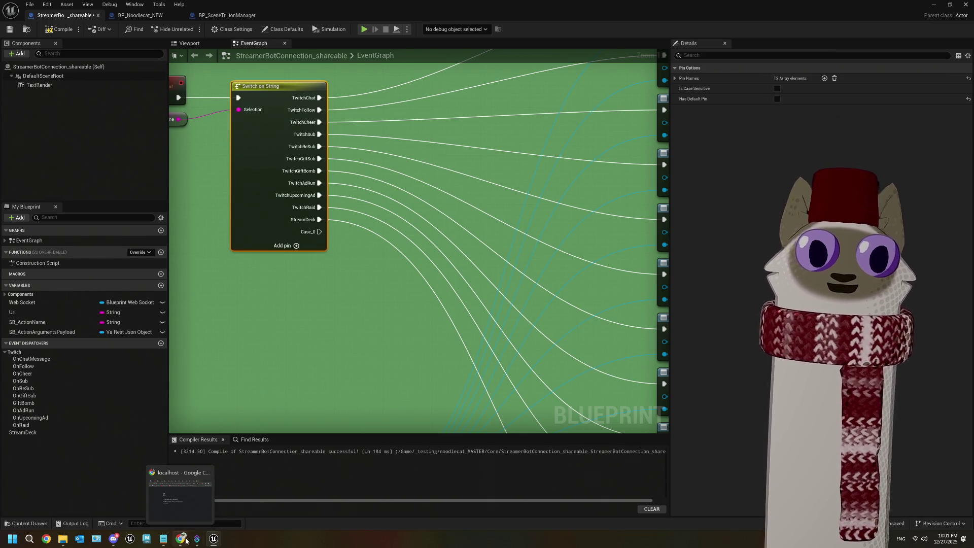
{"action": "left_click", "coordinate": [185, 541]}
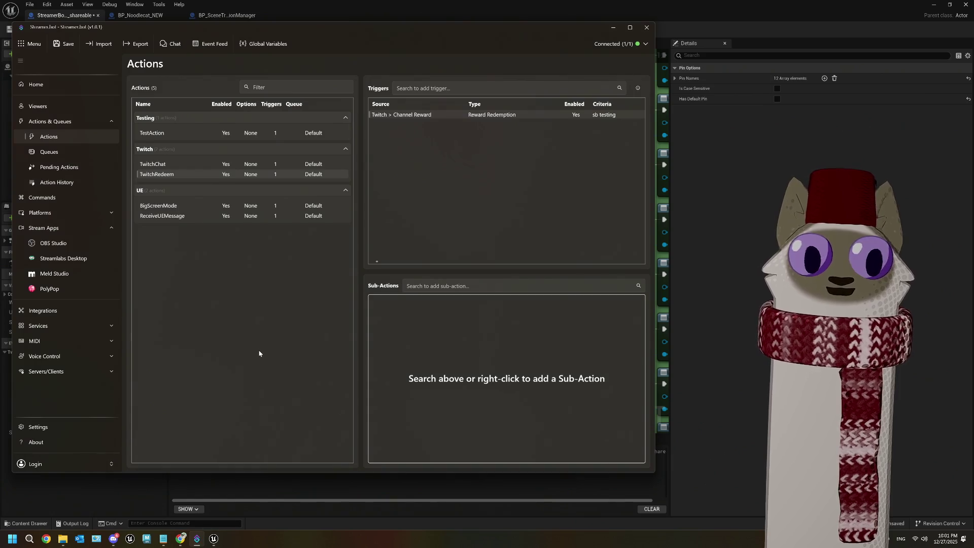
{"action": "left_click", "coordinate": [758, 239]}
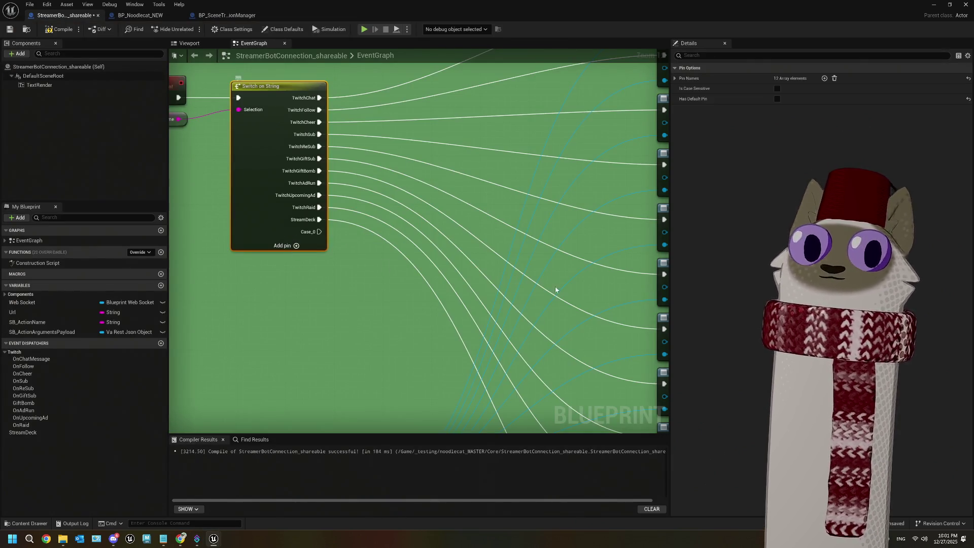
{"action": "left_click", "coordinate": [675, 78]}
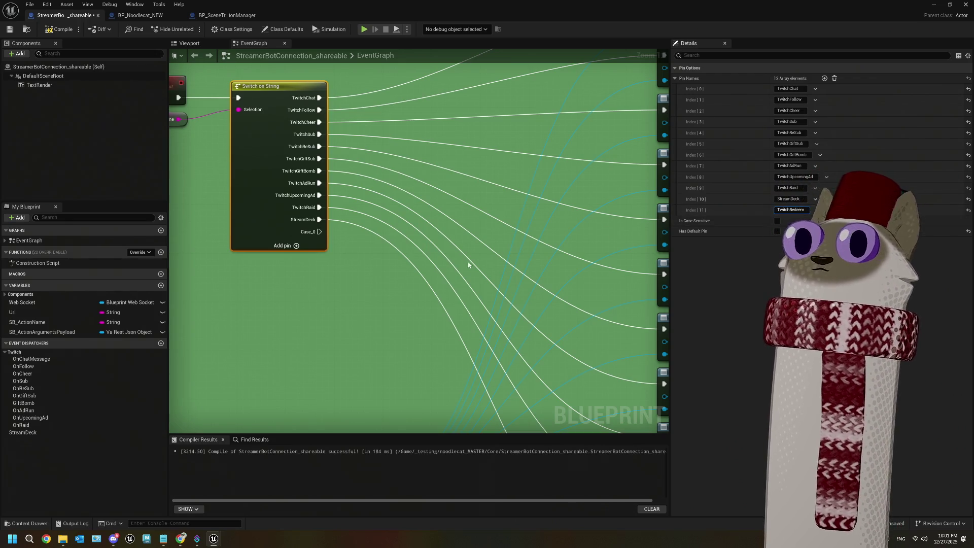
{"action": "left_click", "coordinate": [368, 328]}
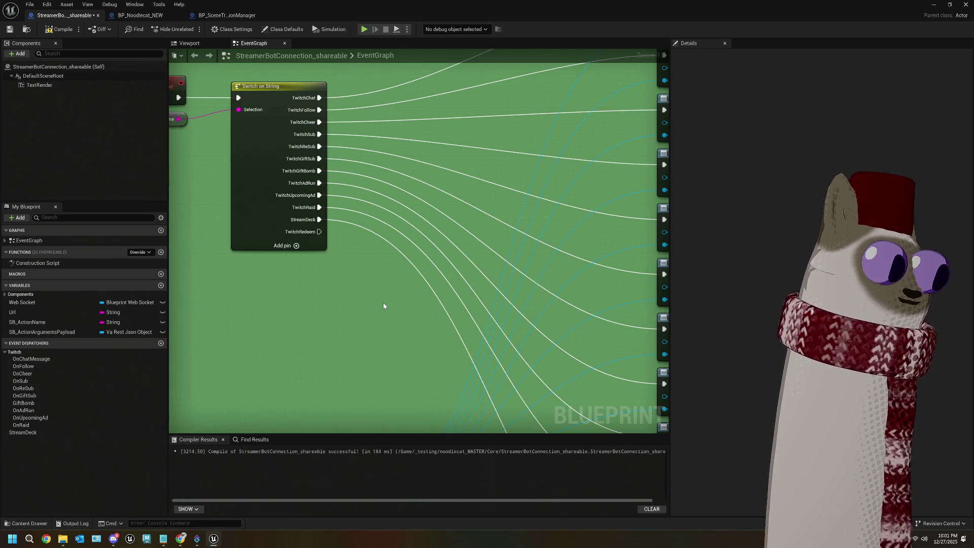
Connect the TwitchRedeem pin to a new Print String node printing twitchRedeem
{"action": "scroll", "coordinate": [379, 297], "scroll_direction": "down", "scroll_amount": 2}
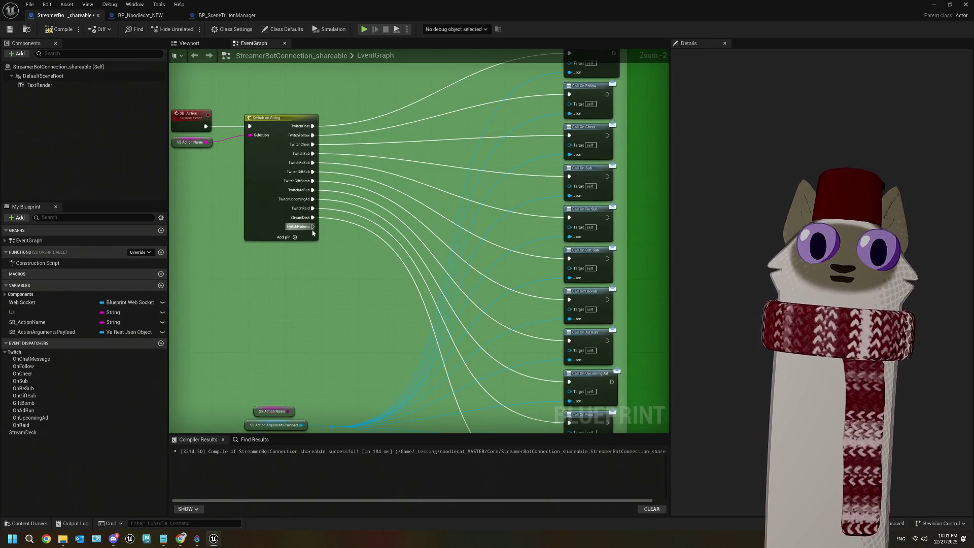
{"action": "mouse_move", "coordinate": [313, 226]}
{"action": "left_mouse_down"}
{"action": "mouse_move", "coordinate": [312, 294]}
{"action": "mouse_move", "coordinate": [303, 291]}
{"action": "left_mouse_up"}
{"action": "type", "text": "print"}
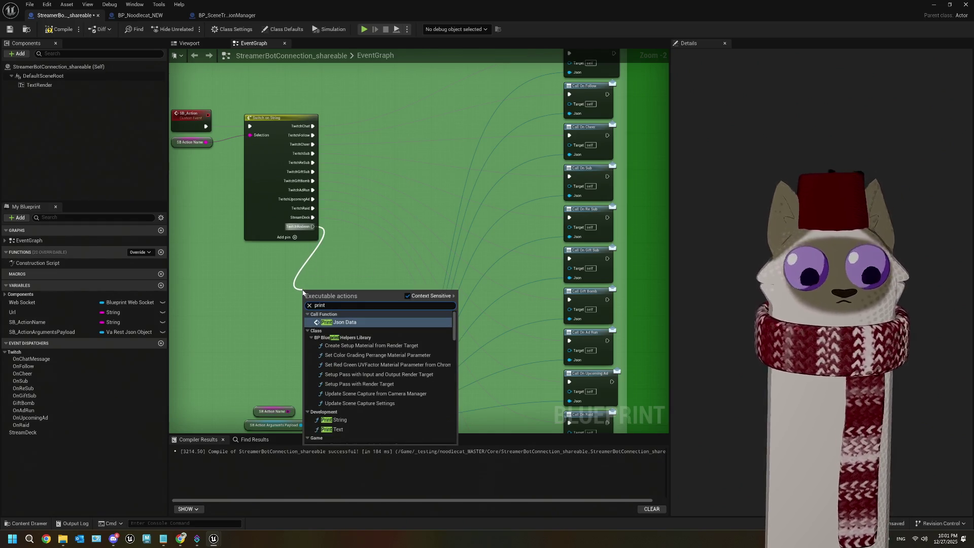
{"action": "left_click", "coordinate": [338, 420]}
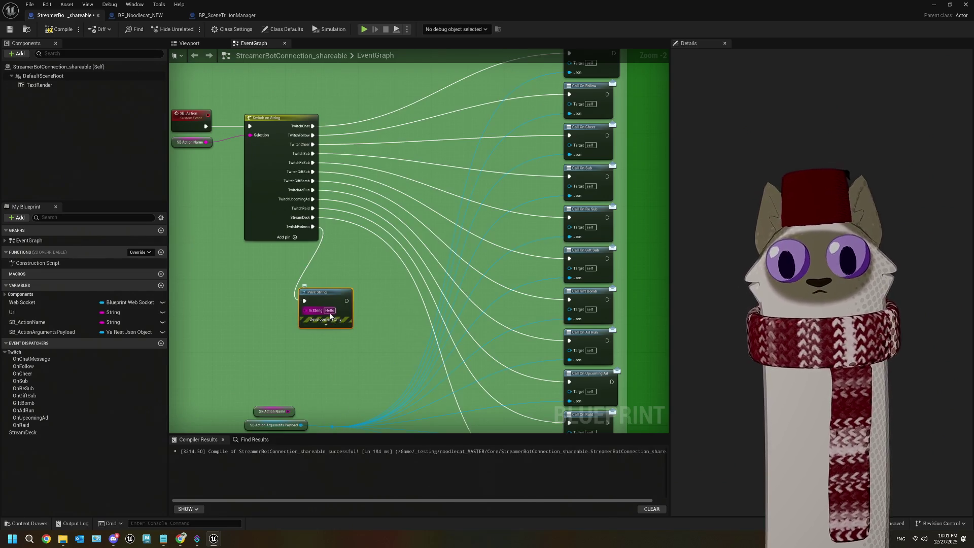
{"action": "type", "text": "twitchFol"}
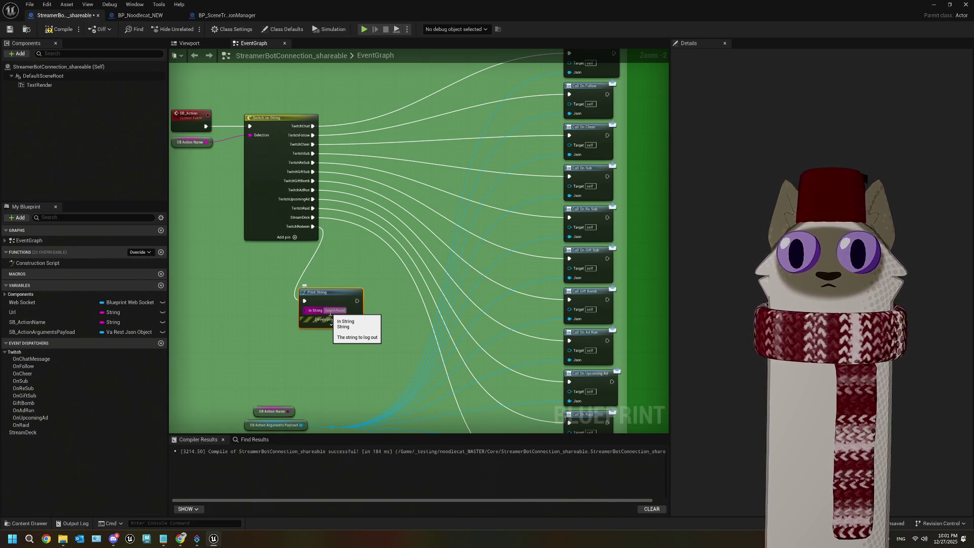
{"action": "left_click", "coordinate": [380, 397]}
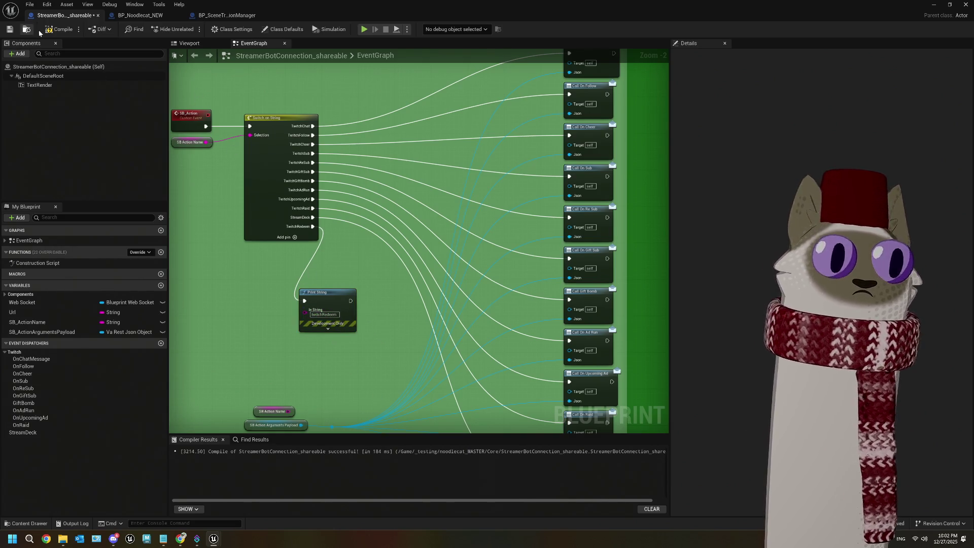
{"action": "left_click", "coordinate": [949, 4]}
Start a Play In Editor session of the level and free the mouse from the game
{"action": "left_click", "coordinate": [213, 539]}
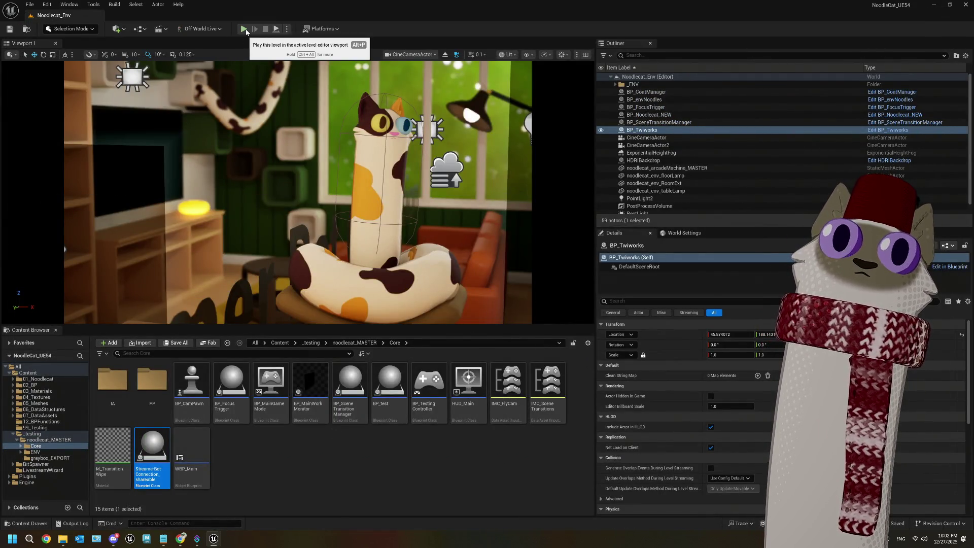
{"action": "left_click", "coordinate": [244, 29]}
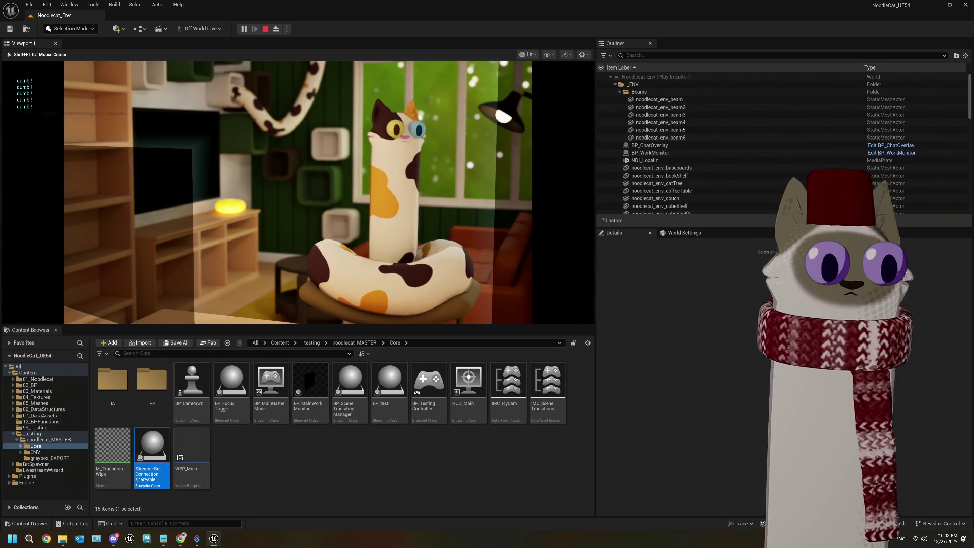
{"action": "key", "text": "super"}
{"action": "left_click", "coordinate": [292, 509]}
Test-fire the Streamer.bot channel reward trigger and watch twitchRedeem print in Unreal
{"action": "left_click", "coordinate": [197, 539]}
{"action": "left_click_drag", "start_coordinate": [388, 25], "coordinate": [430, 245]}
{"action": "right_click", "coordinate": [463, 335]}
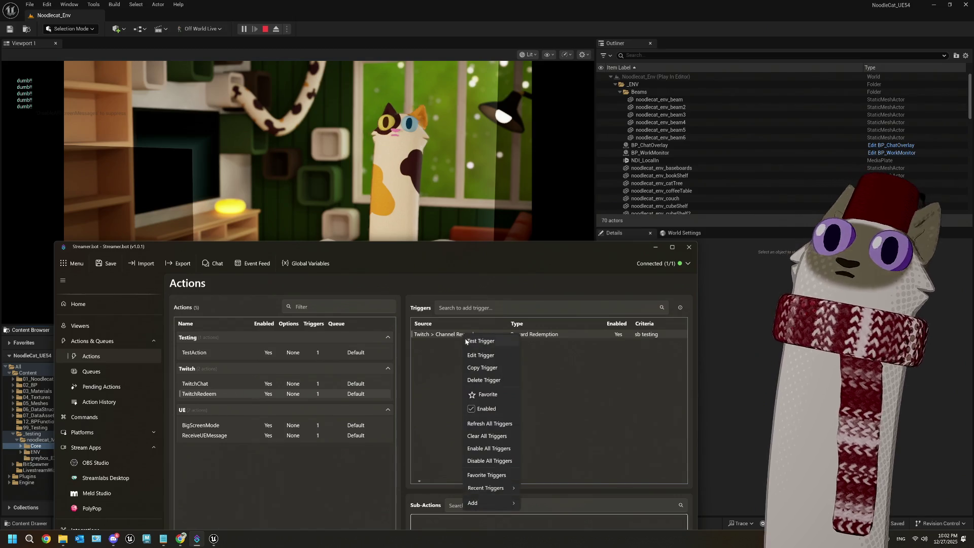
{"action": "left_click", "coordinate": [472, 341]}
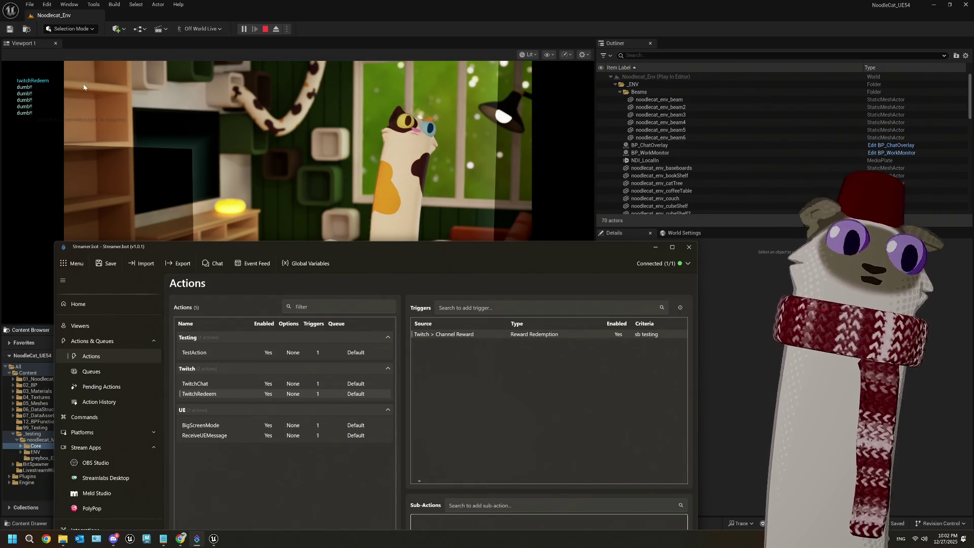
{"action": "left_click", "coordinate": [458, 213]}
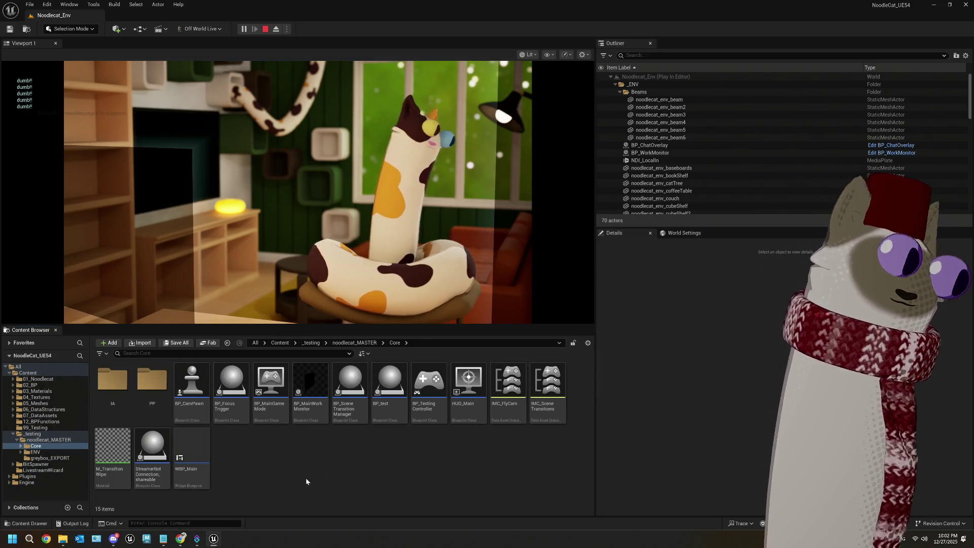
Stop the play session with Escape, returning to the Noodlecat_Env level
{"action": "key", "text": "Escape"}
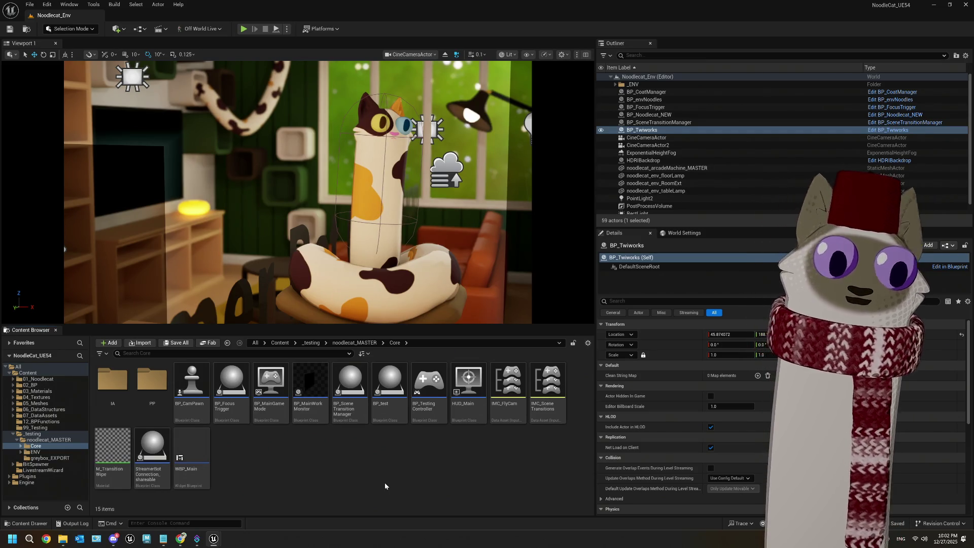
{"action": "mouse_move", "coordinate": [193, 543]}
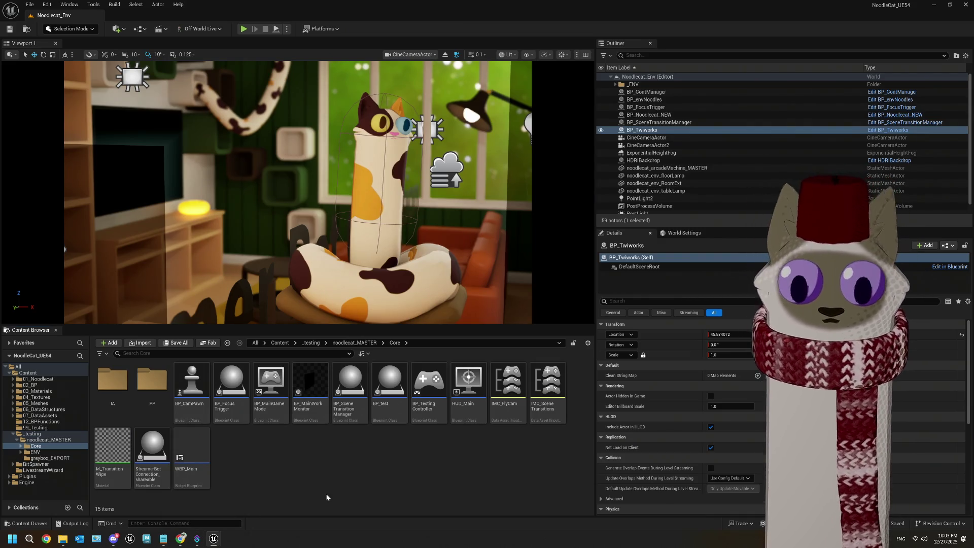
{"action": "left_click", "coordinate": [160, 447]}
{"action": "double_click", "coordinate": [160, 448]}
{"action": "left_click_drag", "start_coordinate": [304, 294], "coordinate": [405, 273]}
{"action": "scroll", "coordinate": [309, 352], "scroll_direction": "up", "scroll_amount": 1}
{"action": "mouse_move", "coordinate": [410, 356]}
{"action": "left_mouse_down"}
{"action": "mouse_move", "coordinate": [327, 306]}
{"action": "mouse_move", "coordinate": [273, 294]}
{"action": "mouse_move", "coordinate": [406, 324]}
{"action": "mouse_move", "coordinate": [337, 327]}
{"action": "mouse_move", "coordinate": [365, 336]}
{"action": "left_mouse_up"}
{"action": "scroll", "coordinate": [273, 294], "scroll_direction": "down", "scroll_amount": 1}
{"action": "scroll", "coordinate": [438, 339], "scroll_direction": "down", "scroll_amount": 3}
{"action": "scroll", "coordinate": [345, 315], "scroll_direction": "up", "scroll_amount": 5}
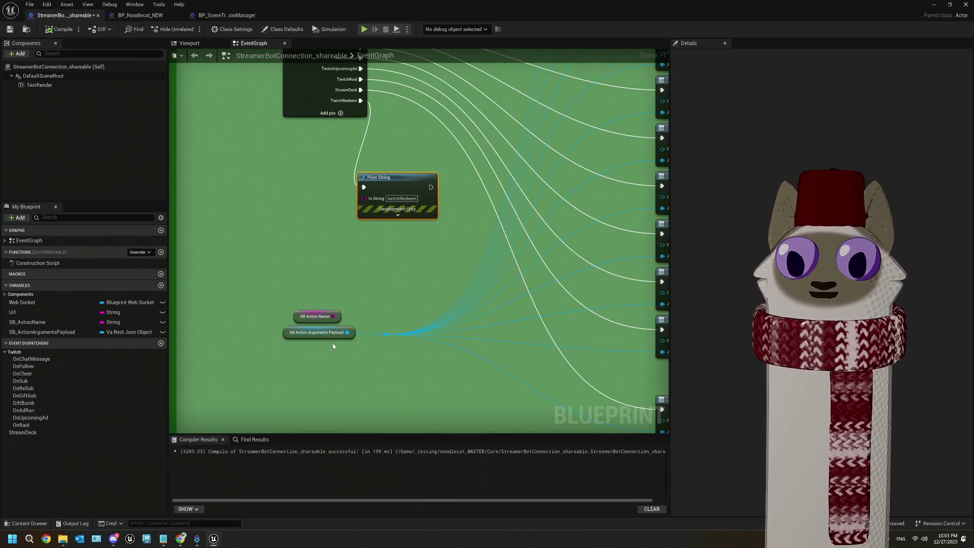
{"action": "left_click_drag", "start_coordinate": [347, 334], "coordinate": [286, 339]}
{"action": "scroll", "coordinate": [348, 337], "scroll_direction": "down", "scroll_amount": 5}
{"action": "scroll", "coordinate": [280, 334], "scroll_direction": "up", "scroll_amount": 3}
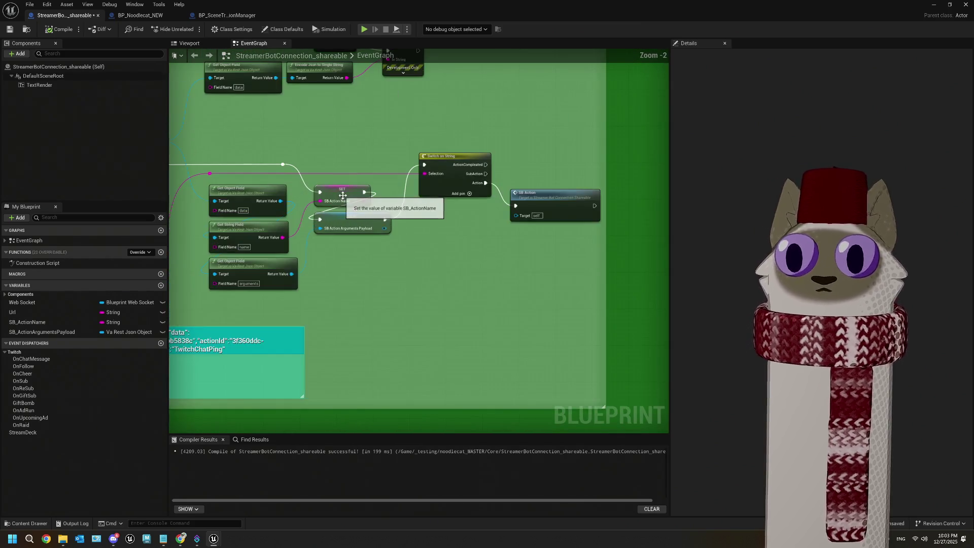
{"action": "left_click_drag", "start_coordinate": [309, 292], "coordinate": [401, 275]}
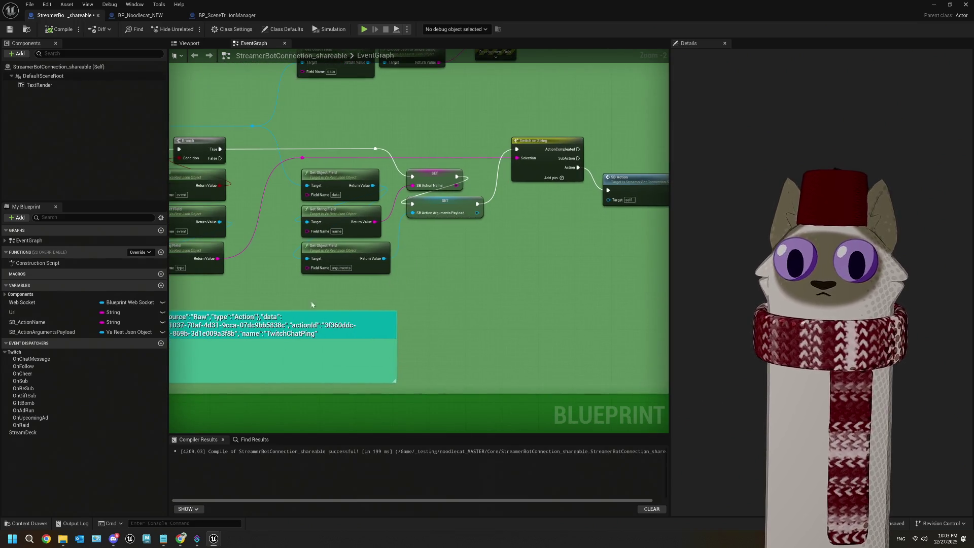
{"action": "left_click_drag", "start_coordinate": [330, 293], "coordinate": [437, 263]}
{"action": "double_click", "coordinate": [310, 294]}
{"action": "left_click", "coordinate": [370, 303]}
{"action": "scroll", "coordinate": [452, 305], "scroll_direction": "down", "scroll_amount": 5}
{"action": "scroll", "coordinate": [405, 296], "scroll_direction": "up", "scroll_amount": 4}
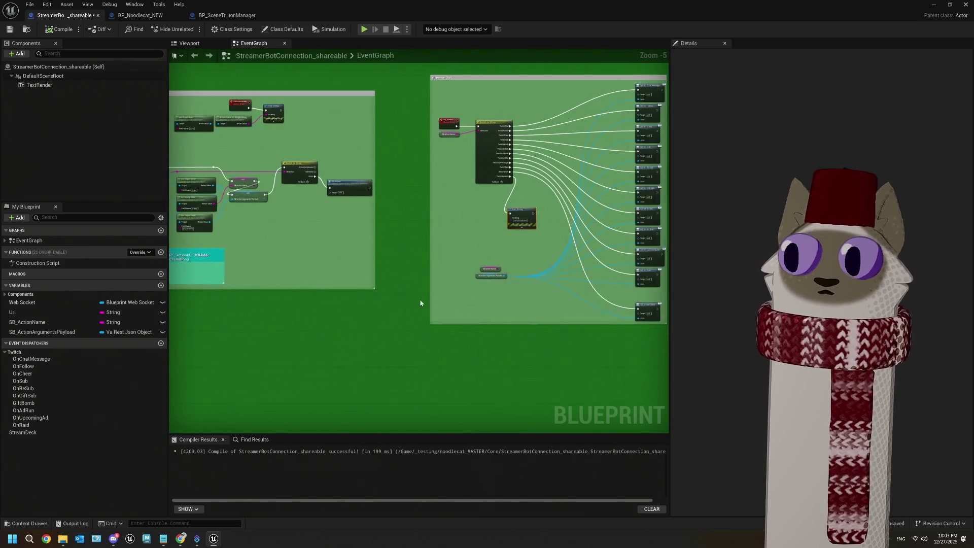
{"action": "left_click_drag", "start_coordinate": [388, 252], "coordinate": [401, 148]}
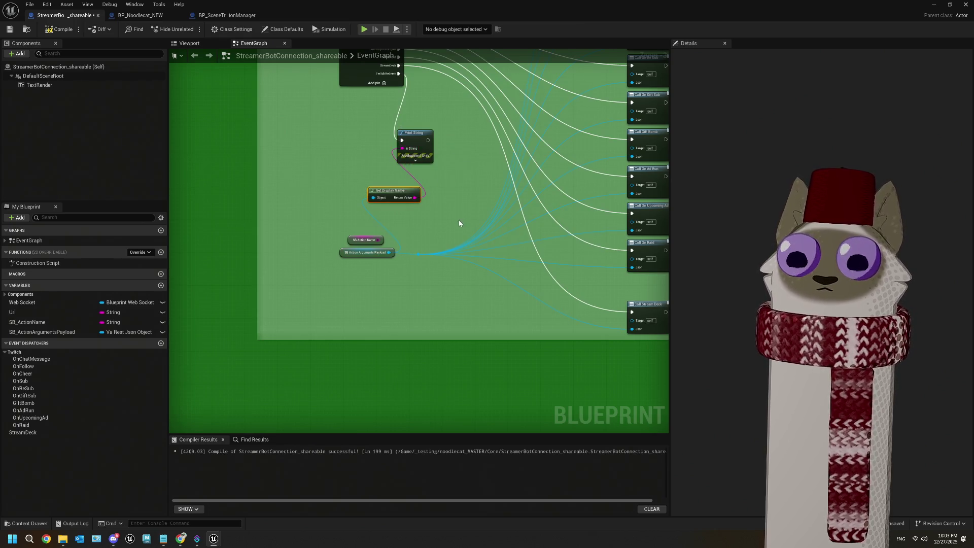
{"action": "key", "text": "ctrl+z"}
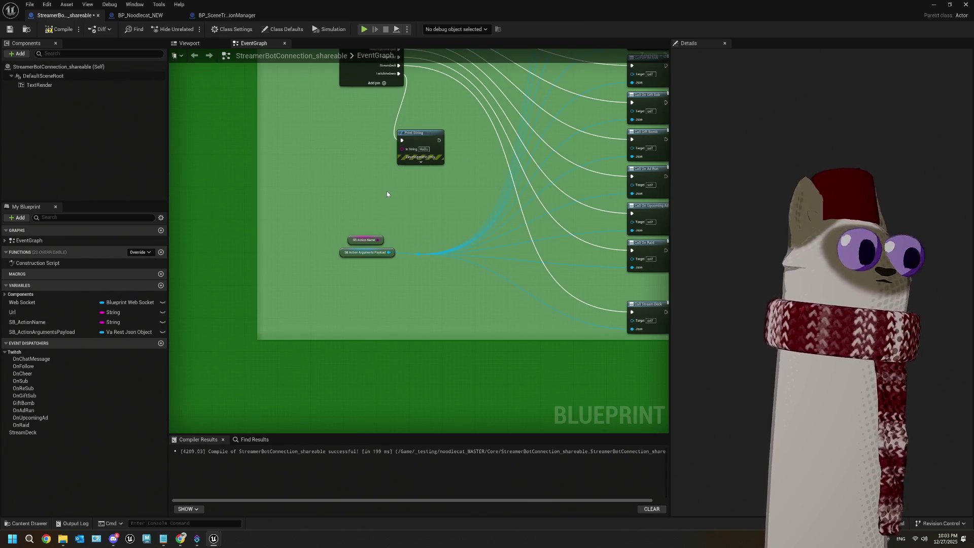
{"action": "scroll", "coordinate": [387, 191], "scroll_direction": "up", "scroll_amount": 1}
{"action": "left_click_drag", "start_coordinate": [387, 193], "coordinate": [383, 255]}
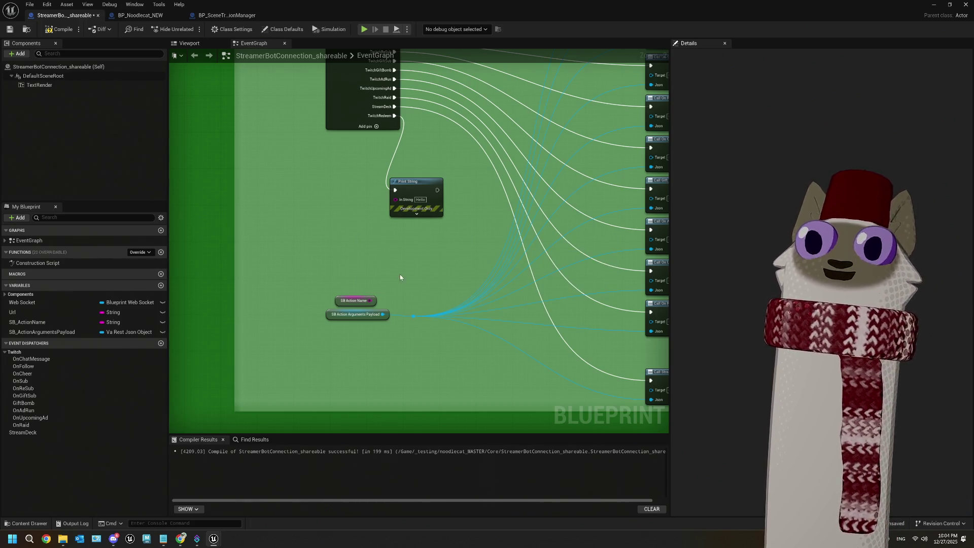
{"action": "scroll", "coordinate": [398, 272], "scroll_direction": "down", "scroll_amount": 5}
{"action": "scroll", "coordinate": [304, 244], "scroll_direction": "down", "scroll_amount": 3}
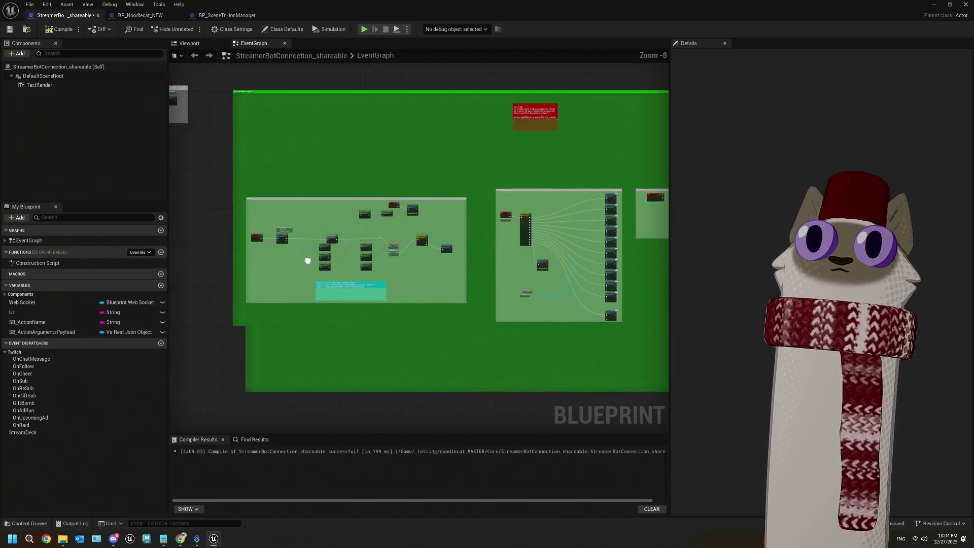
{"action": "scroll", "coordinate": [311, 181], "scroll_direction": "up", "scroll_amount": 4}
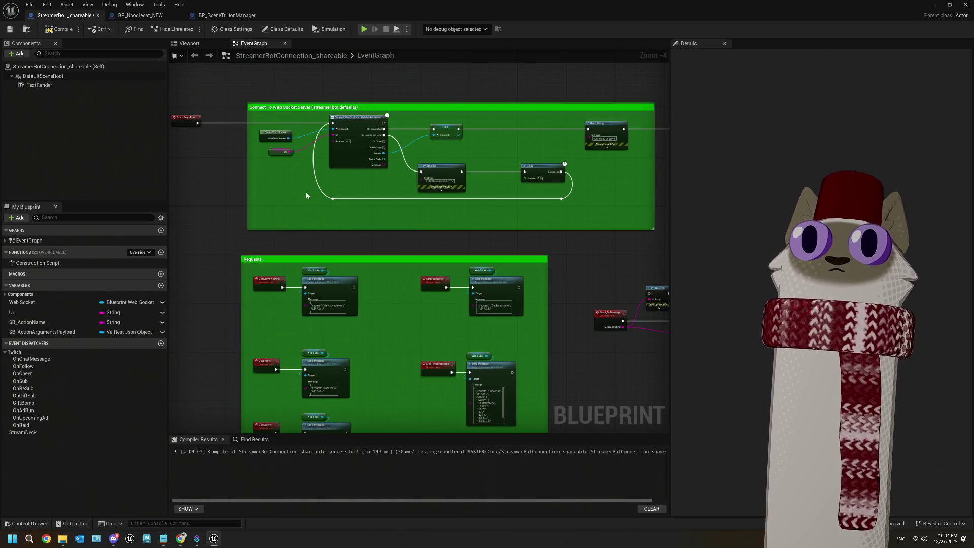
{"action": "scroll", "coordinate": [512, 203], "scroll_direction": "down", "scroll_amount": 2}
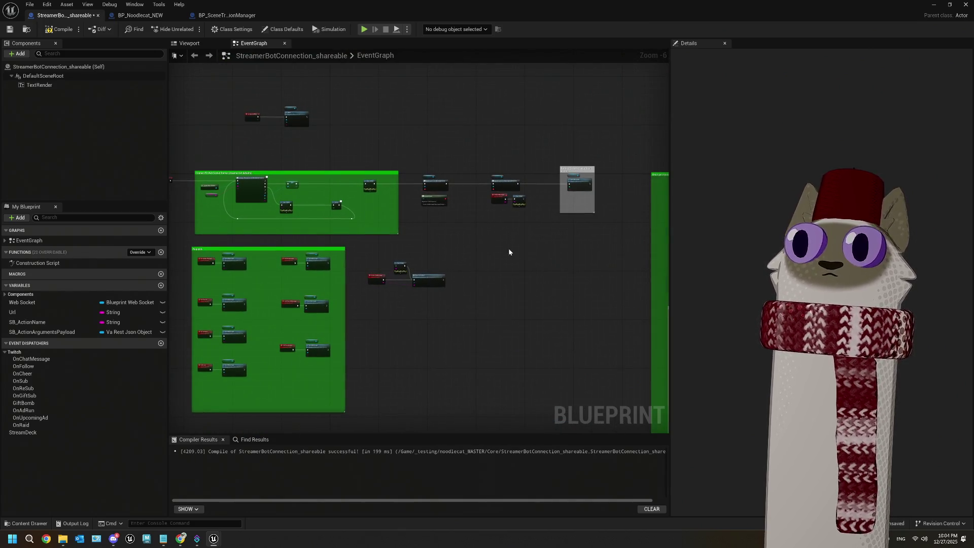
{"action": "scroll", "coordinate": [446, 253], "scroll_direction": "up", "scroll_amount": 5}
{"action": "right_click", "coordinate": [449, 262]}
{"action": "left_click", "coordinate": [406, 265]}
{"action": "left_click_drag", "start_coordinate": [376, 130], "coordinate": [437, 361]}
{"action": "scroll", "coordinate": [443, 314], "scroll_direction": "down", "scroll_amount": 3}
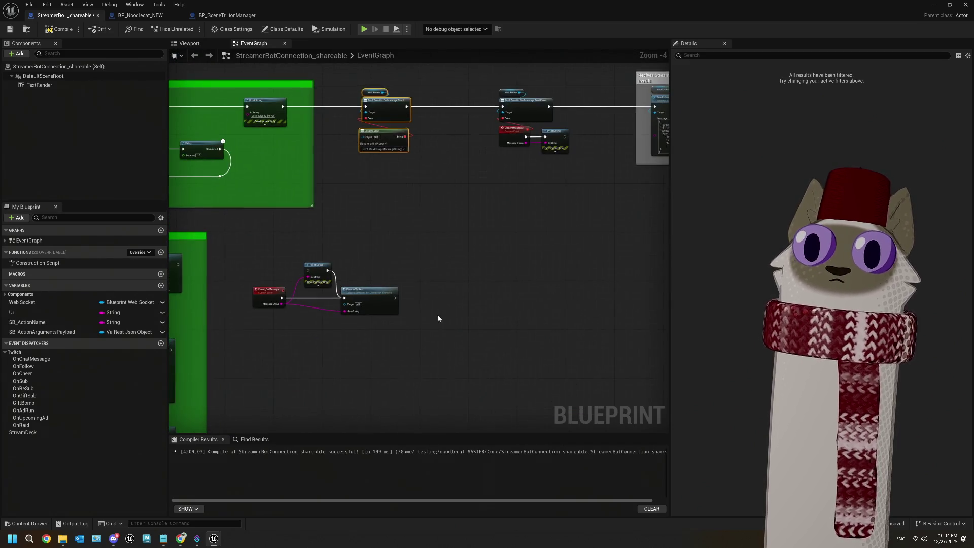
{"action": "scroll", "coordinate": [409, 360], "scroll_direction": "up", "scroll_amount": 3}
{"action": "mouse_move", "coordinate": [543, 333]}
{"action": "left_mouse_down"}
{"action": "mouse_move", "coordinate": [309, 212]}
{"action": "mouse_move", "coordinate": [322, 227]}
{"action": "left_mouse_up"}
{"action": "left_click", "coordinate": [535, 287]}
{"action": "scroll", "coordinate": [538, 273], "scroll_direction": "down", "scroll_amount": 5}
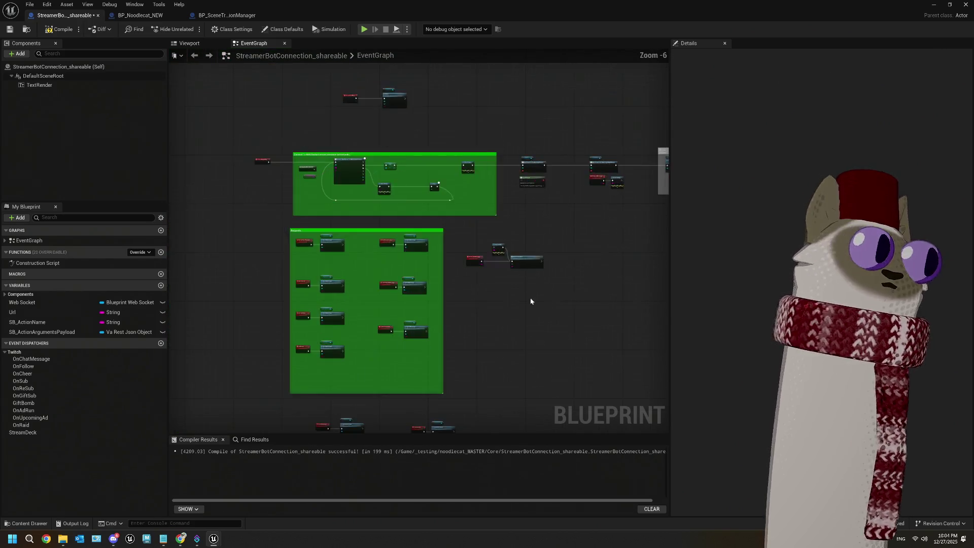
{"action": "scroll", "coordinate": [531, 301], "scroll_direction": "up", "scroll_amount": 4}
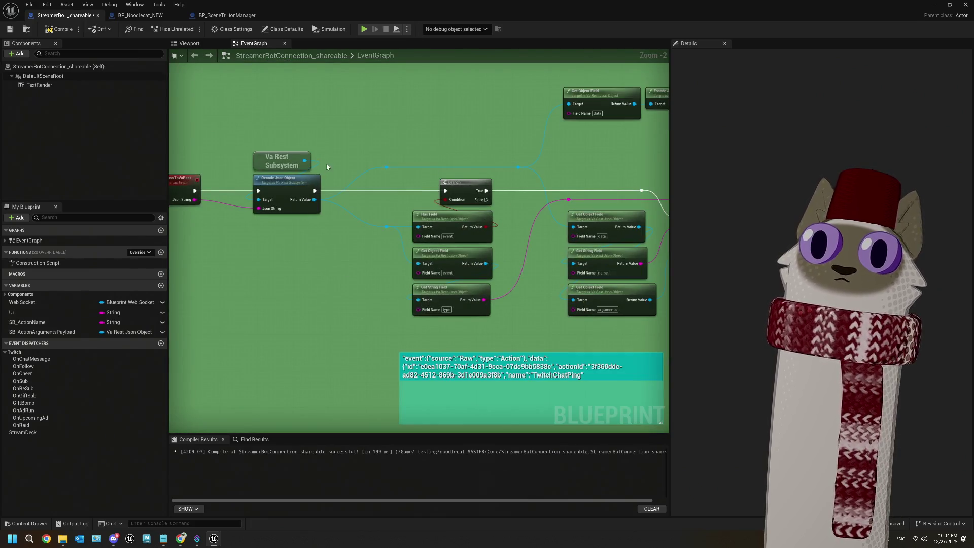
{"action": "left_click_drag", "start_coordinate": [327, 167], "coordinate": [401, 185]}
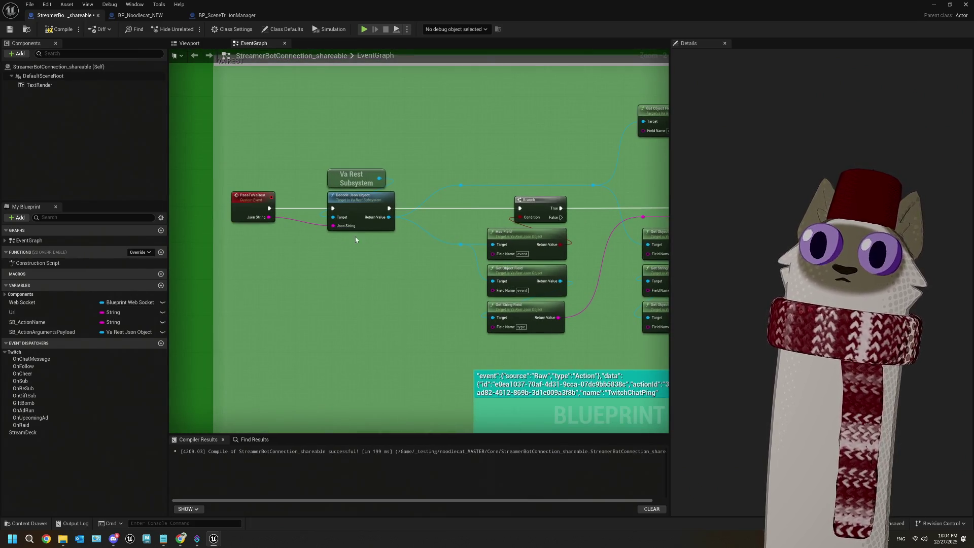
{"action": "scroll", "coordinate": [431, 286], "scroll_direction": "up", "scroll_amount": 2}
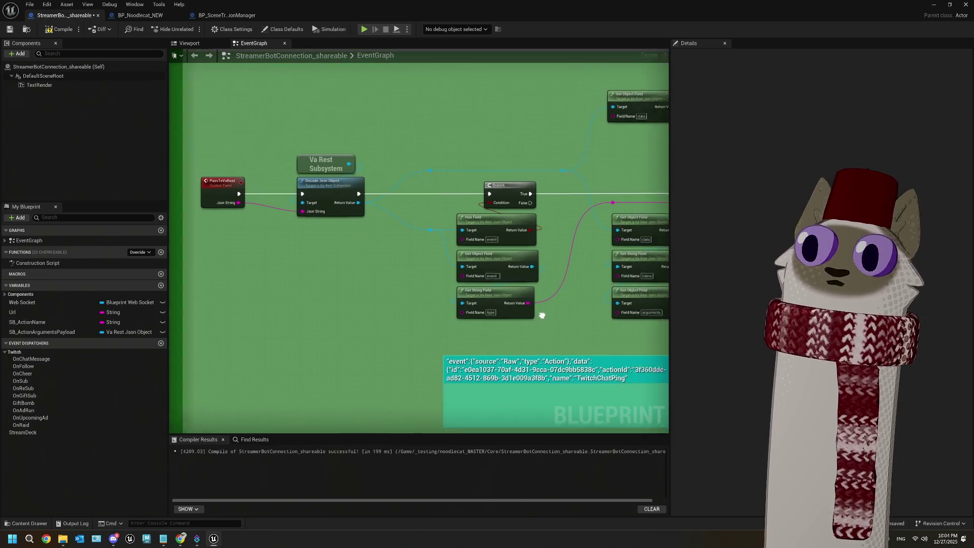
{"action": "mouse_move", "coordinate": [357, 283]}
{"action": "left_mouse_down"}
{"action": "mouse_move", "coordinate": [425, 323]}
{"action": "mouse_move", "coordinate": [600, 354]}
{"action": "left_mouse_up"}
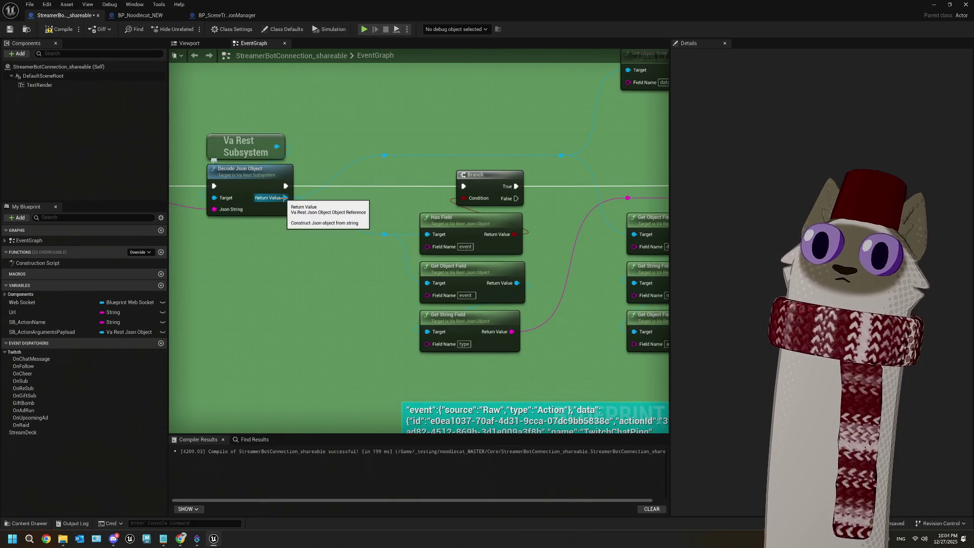
{"action": "mouse_move", "coordinate": [654, 230]}
{"action": "left_mouse_down"}
{"action": "mouse_move", "coordinate": [415, 201]}
{"action": "mouse_move", "coordinate": [405, 189]}
{"action": "left_mouse_up"}
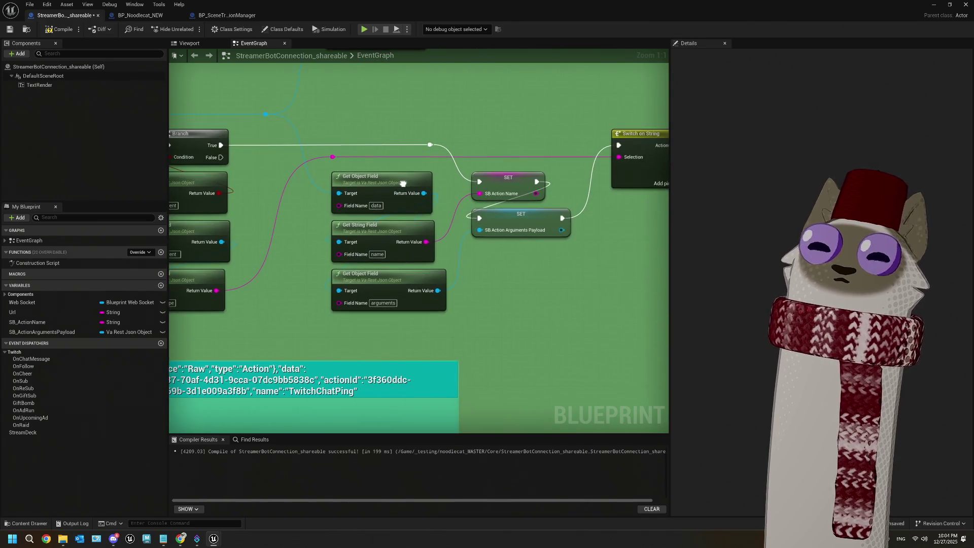
{"action": "mouse_move", "coordinate": [415, 125]}
{"action": "left_mouse_down"}
{"action": "mouse_move", "coordinate": [390, 187]}
{"action": "mouse_move", "coordinate": [385, 245]}
{"action": "mouse_move", "coordinate": [393, 129]}
{"action": "left_mouse_up"}
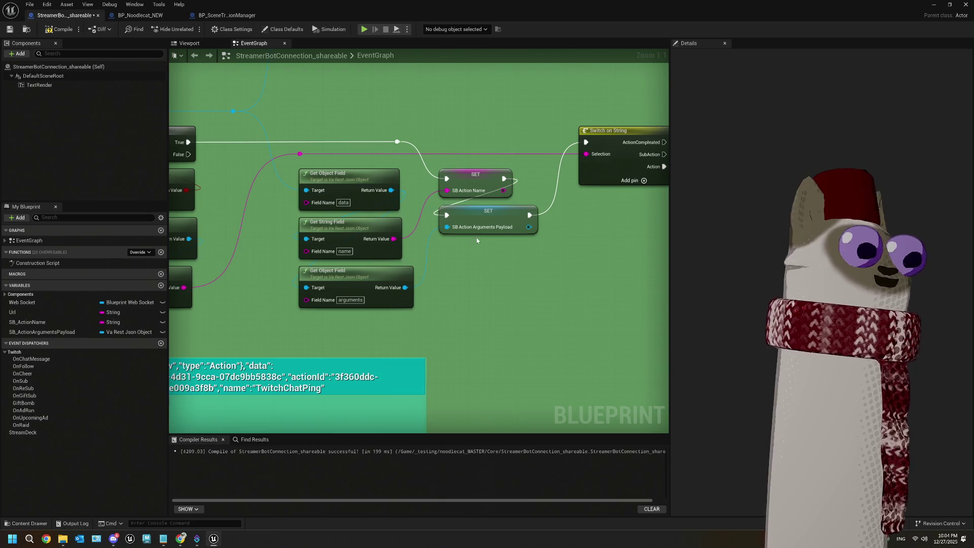
{"action": "scroll", "coordinate": [529, 274], "scroll_direction": "down", "scroll_amount": 5}
{"action": "scroll", "coordinate": [562, 276], "scroll_direction": "up", "scroll_amount": 5}
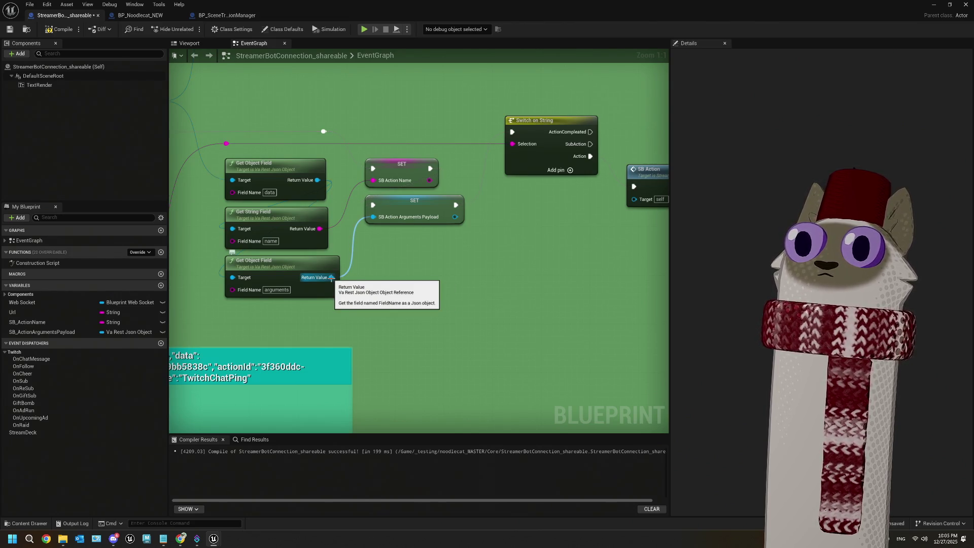
{"action": "scroll", "coordinate": [331, 278], "scroll_direction": "down", "scroll_amount": 4}
{"action": "scroll", "coordinate": [497, 299], "scroll_direction": "up", "scroll_amount": 3}
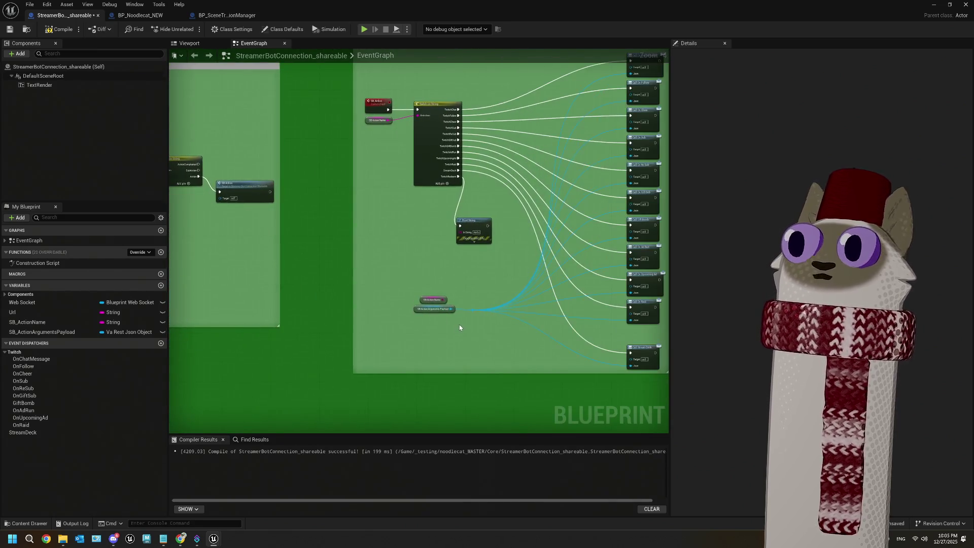
{"action": "mouse_move", "coordinate": [463, 313]}
{"action": "left_mouse_down"}
{"action": "mouse_move", "coordinate": [385, 335]}
{"action": "mouse_move", "coordinate": [269, 320]}
{"action": "mouse_move", "coordinate": [381, 353]}
{"action": "mouse_move", "coordinate": [264, 274]}
{"action": "left_mouse_up"}
{"action": "left_click_drag", "start_coordinate": [264, 274], "coordinate": [264, 273]}
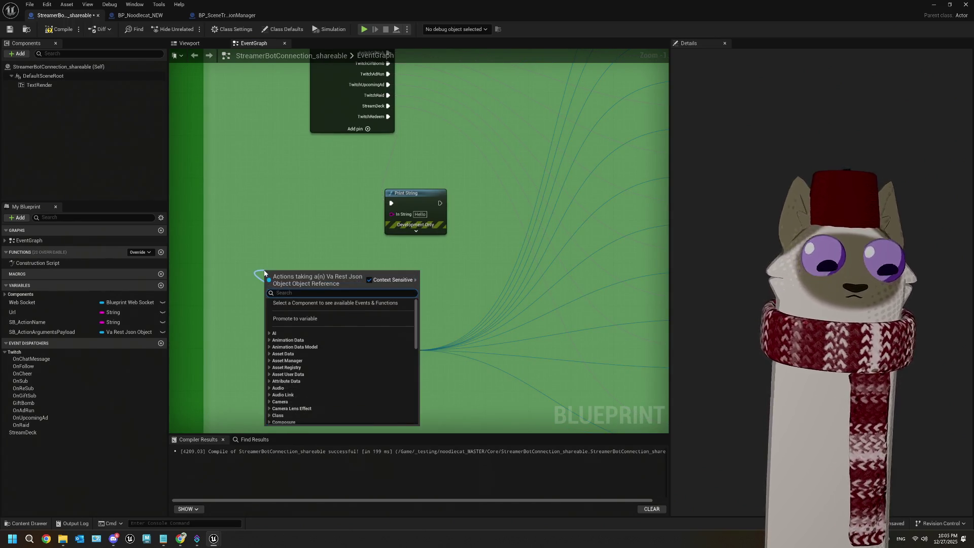
{"action": "type", "text": "json"}
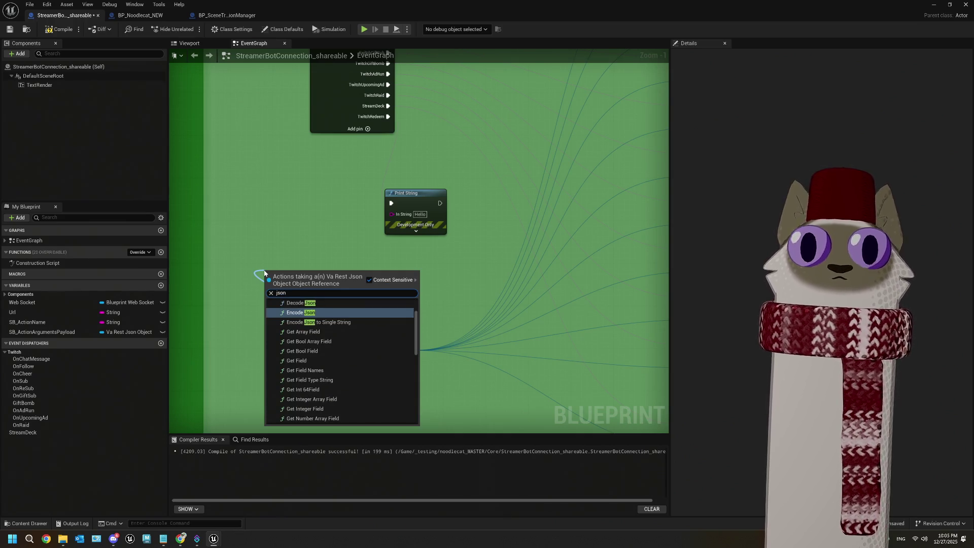
{"action": "left_click", "coordinate": [301, 303]}
{"action": "left_click_drag", "start_coordinate": [341, 320], "coordinate": [330, 287]}
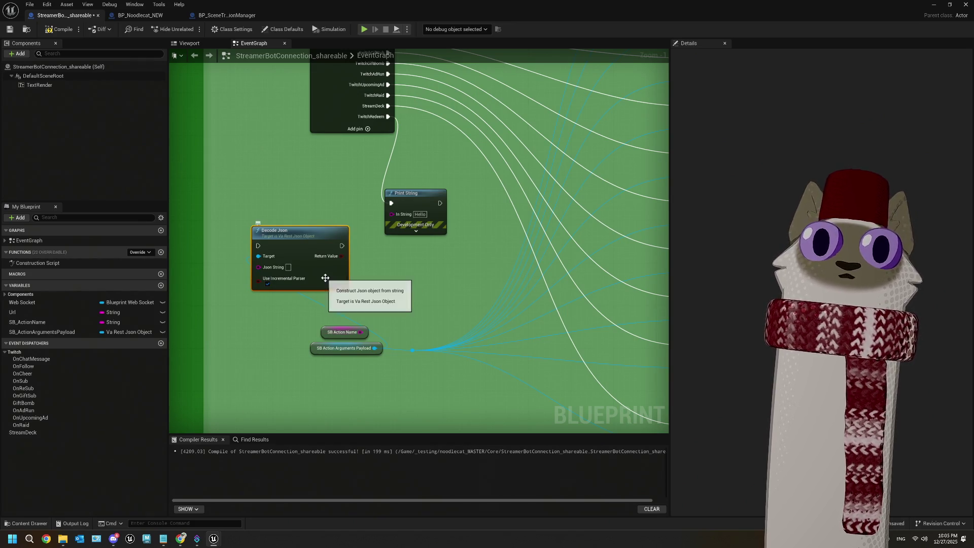
{"action": "key", "text": "Delete"}
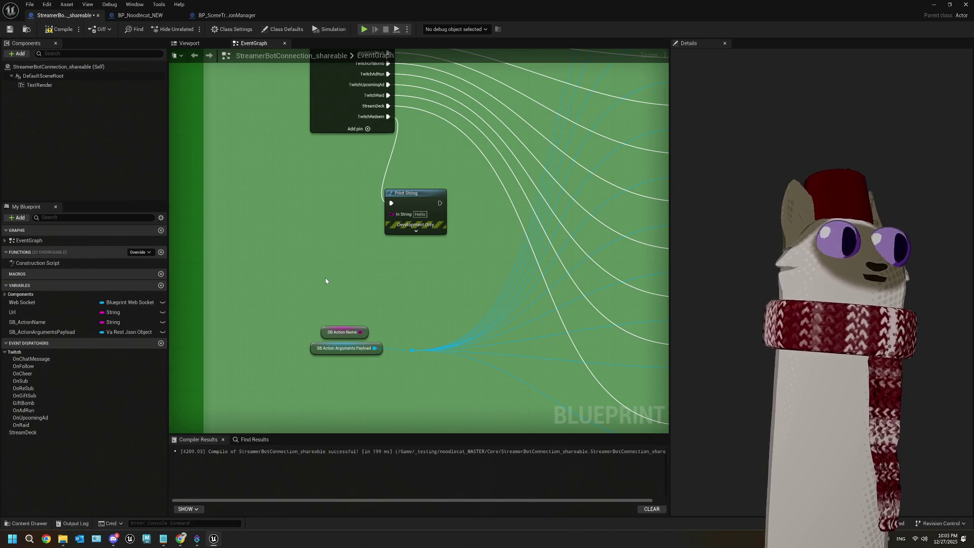
{"action": "scroll", "coordinate": [326, 281], "scroll_direction": "down", "scroll_amount": 5}
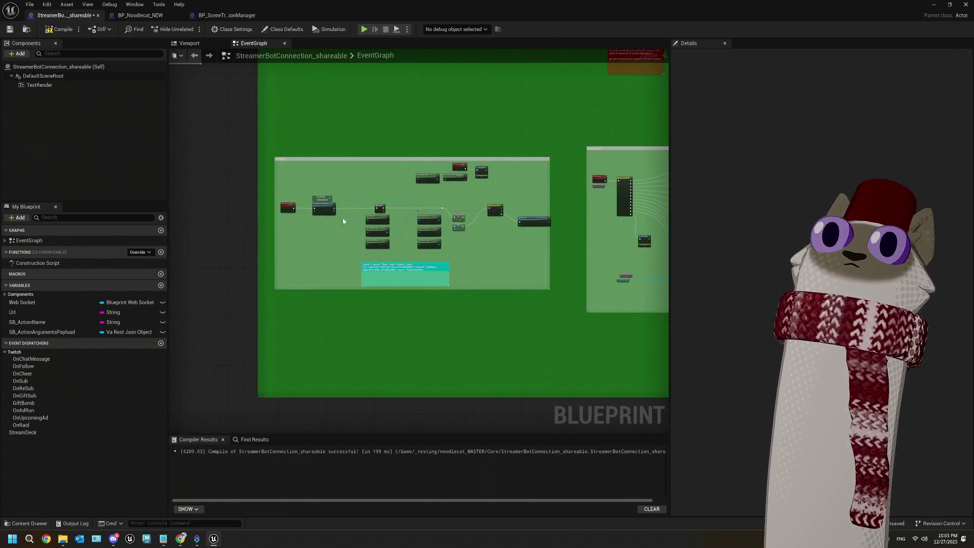
Pull a Va Rest Break Json node off the arguments payload
{"action": "scroll", "coordinate": [521, 256], "scroll_direction": "up", "scroll_amount": 3}
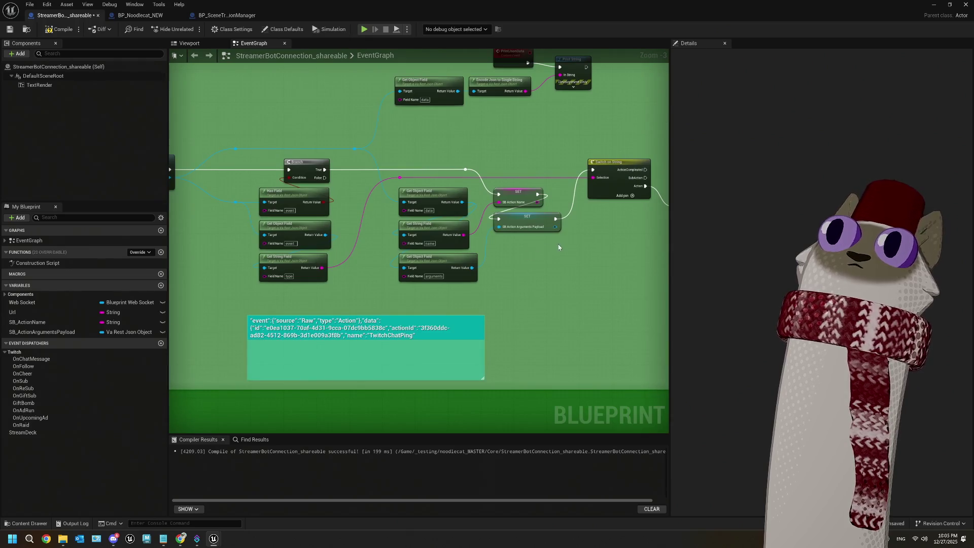
{"action": "mouse_move", "coordinate": [561, 248]}
{"action": "left_mouse_down"}
{"action": "mouse_move", "coordinate": [442, 248]}
{"action": "mouse_move", "coordinate": [383, 270]}
{"action": "mouse_move", "coordinate": [469, 288]}
{"action": "mouse_move", "coordinate": [436, 291]}
{"action": "mouse_move", "coordinate": [345, 261]}
{"action": "left_mouse_up"}
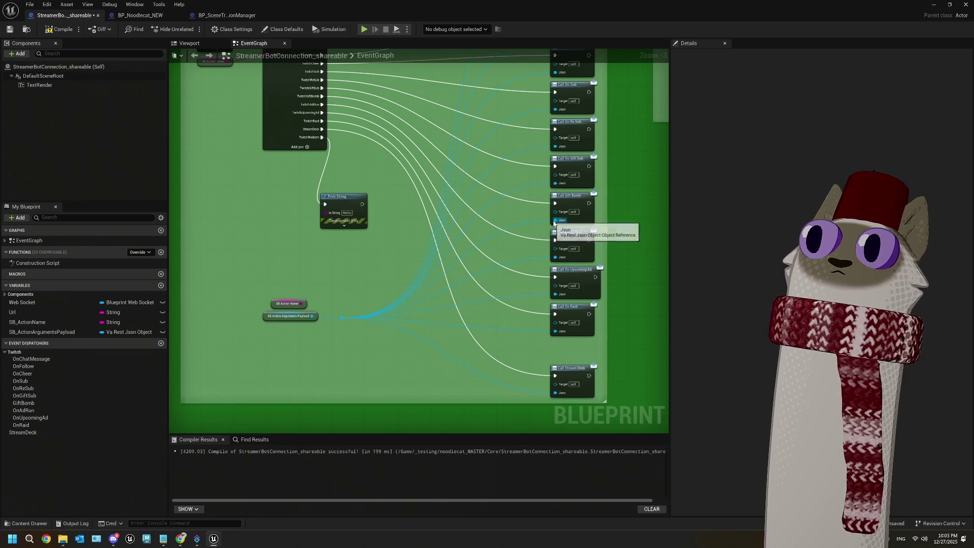
{"action": "left_click_drag", "start_coordinate": [313, 316], "coordinate": [287, 251]}
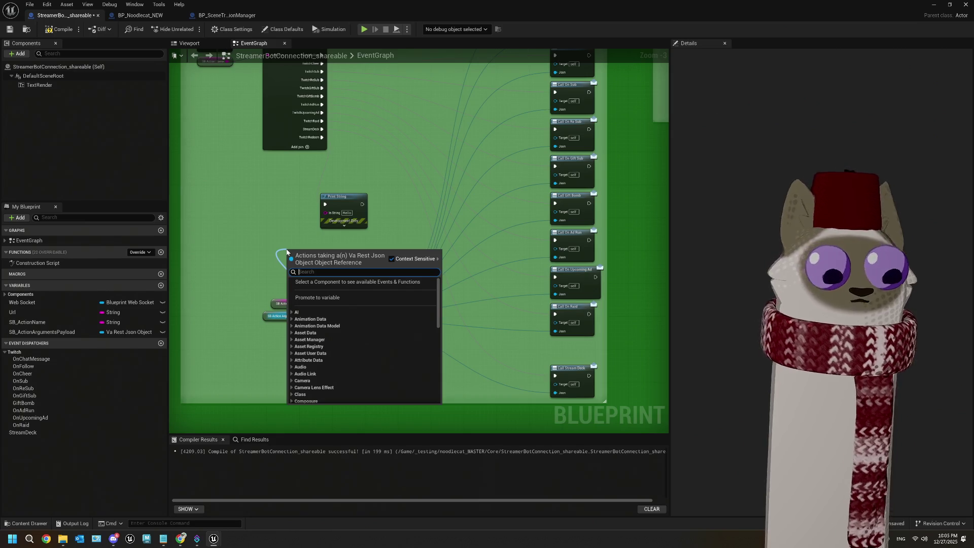
{"action": "type", "text": "va rest"}
{"action": "key", "text": "Up"}
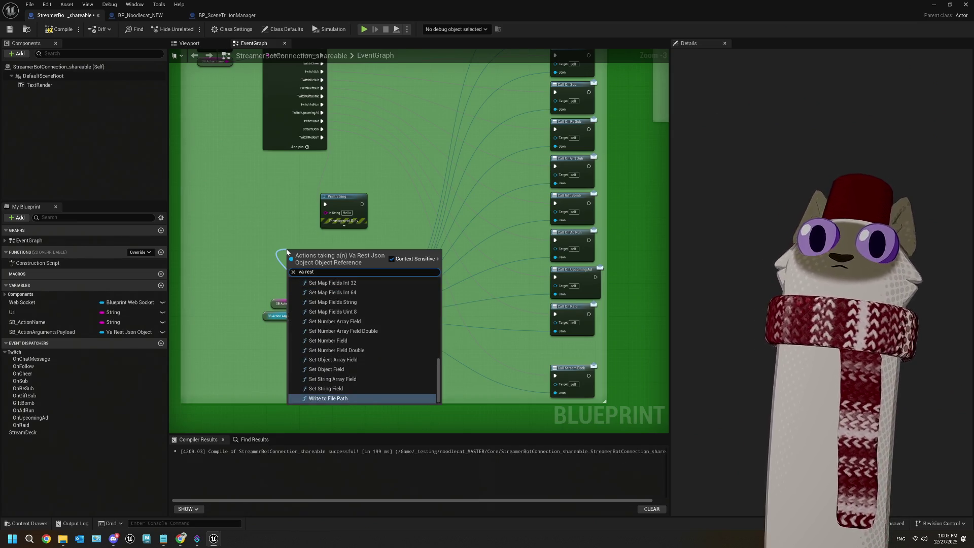
{"action": "scroll", "coordinate": [375, 334], "scroll_direction": "up", "scroll_amount": 10}
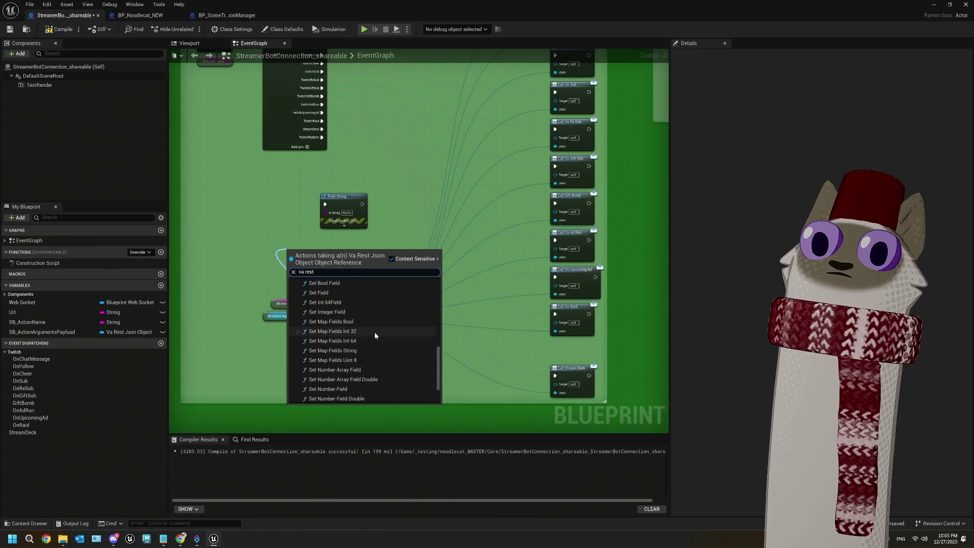
{"action": "scroll", "coordinate": [375, 335], "scroll_direction": "up", "scroll_amount": 2}
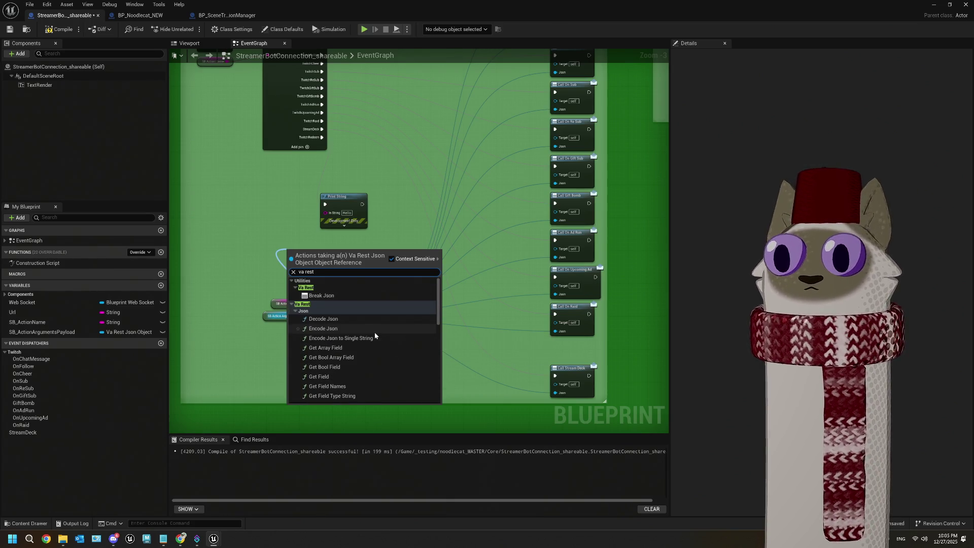
{"action": "scroll", "coordinate": [375, 335], "scroll_direction": "down", "scroll_amount": 2}
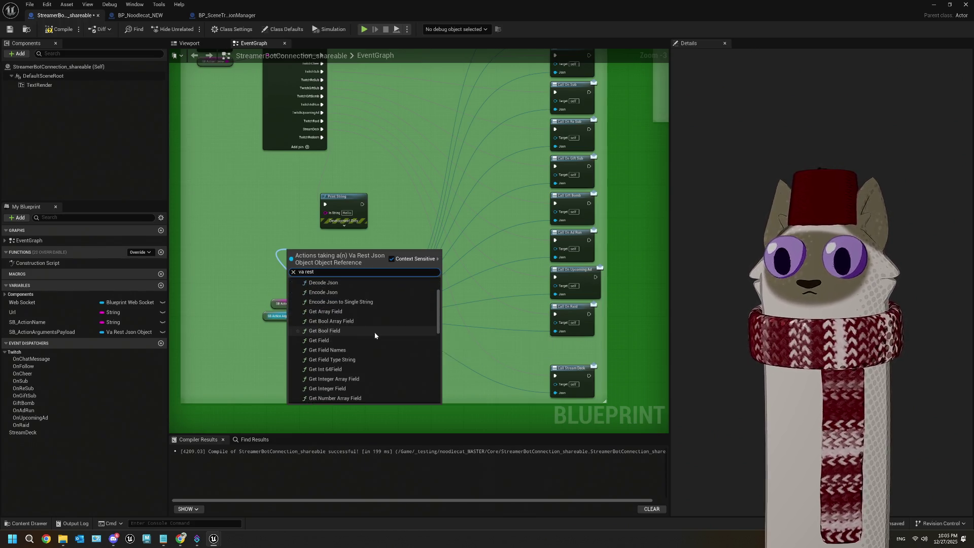
{"action": "scroll", "coordinate": [374, 332], "scroll_direction": "up", "scroll_amount": 2}
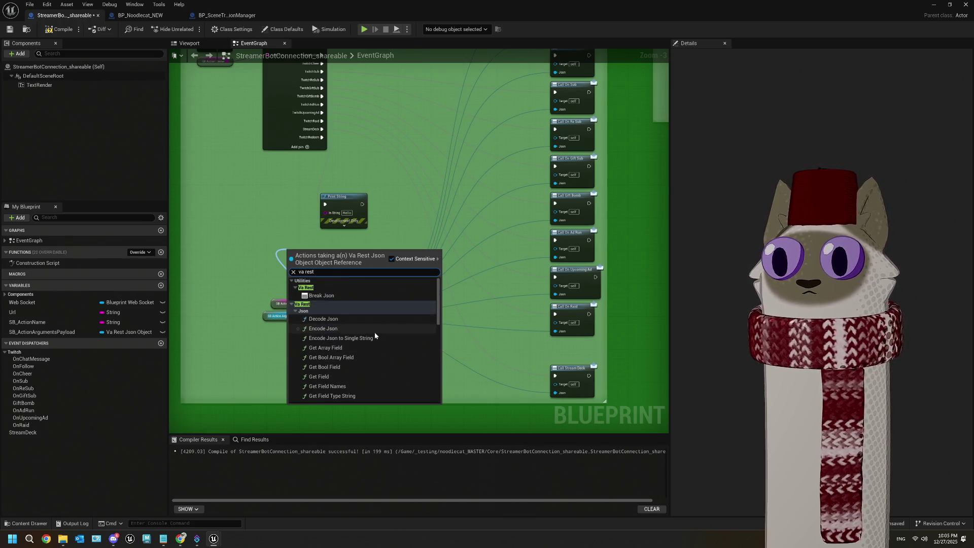
{"action": "left_click", "coordinate": [336, 297]}
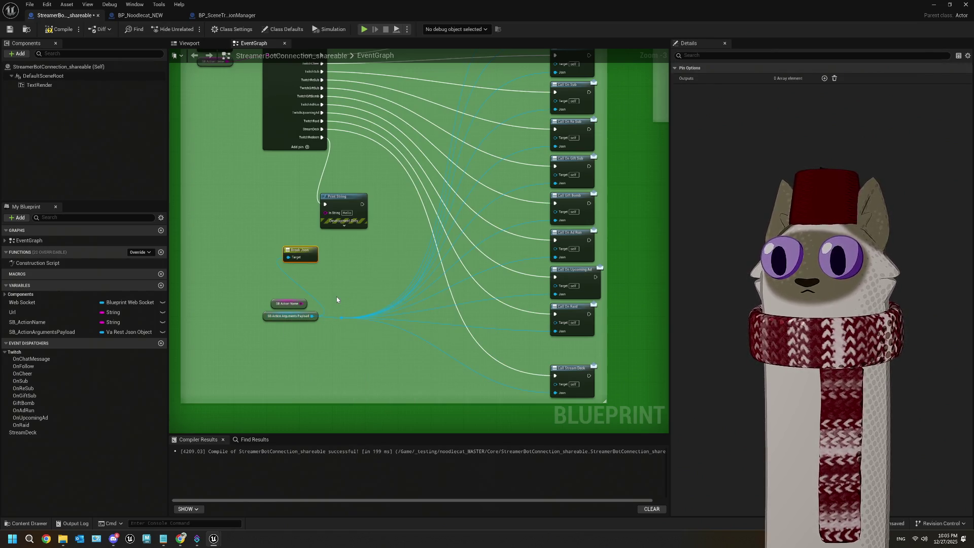
Delete the Break Json node and recentre the view on the payload getter
{"action": "key", "text": "Delete"}
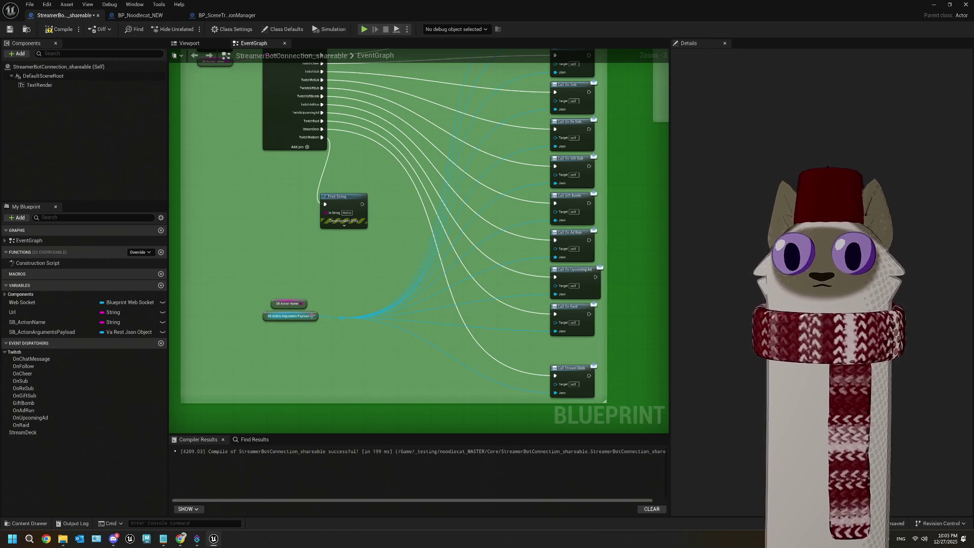
{"action": "scroll", "coordinate": [311, 327], "scroll_direction": "up", "scroll_amount": 1}
{"action": "left_click_drag", "start_coordinate": [311, 327], "coordinate": [365, 369]}
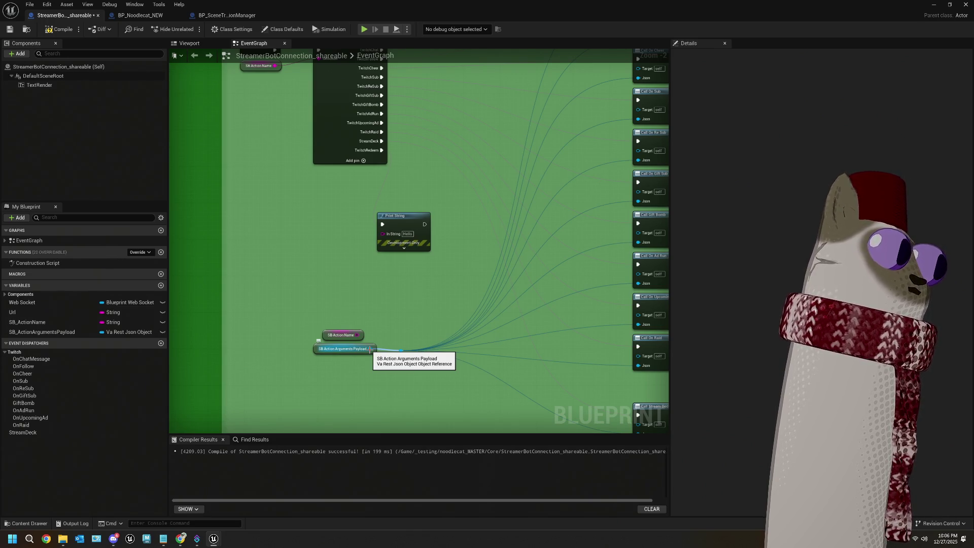
Review the comment blocks and JSON parsing nodes, then minimize the Blueprint to reach the level editor
{"action": "scroll", "coordinate": [369, 349], "scroll_direction": "down", "scroll_amount": 4}
{"action": "mouse_move", "coordinate": [227, 264]}
{"action": "left_mouse_down"}
{"action": "mouse_move", "coordinate": [352, 239]}
{"action": "mouse_move", "coordinate": [439, 240]}
{"action": "left_mouse_up"}
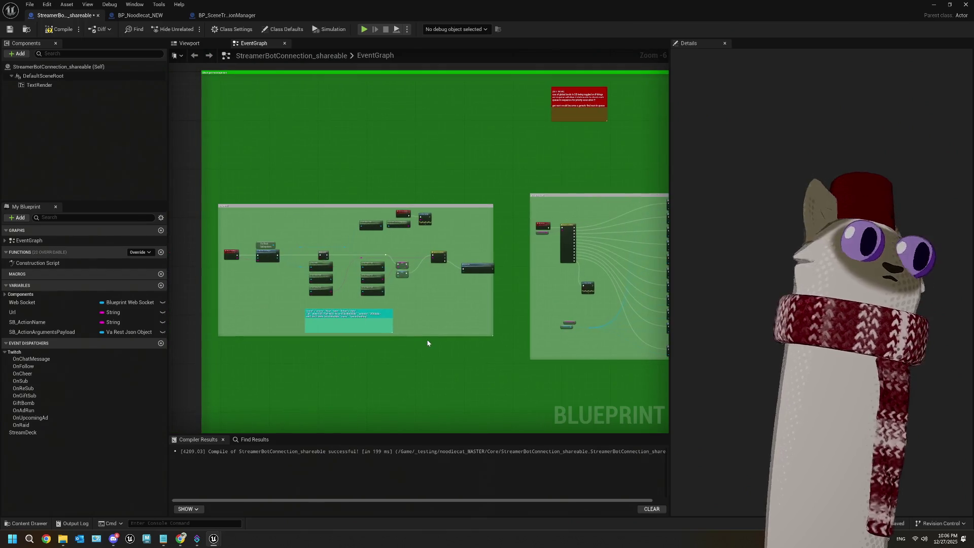
{"action": "scroll", "coordinate": [349, 331], "scroll_direction": "up", "scroll_amount": 4}
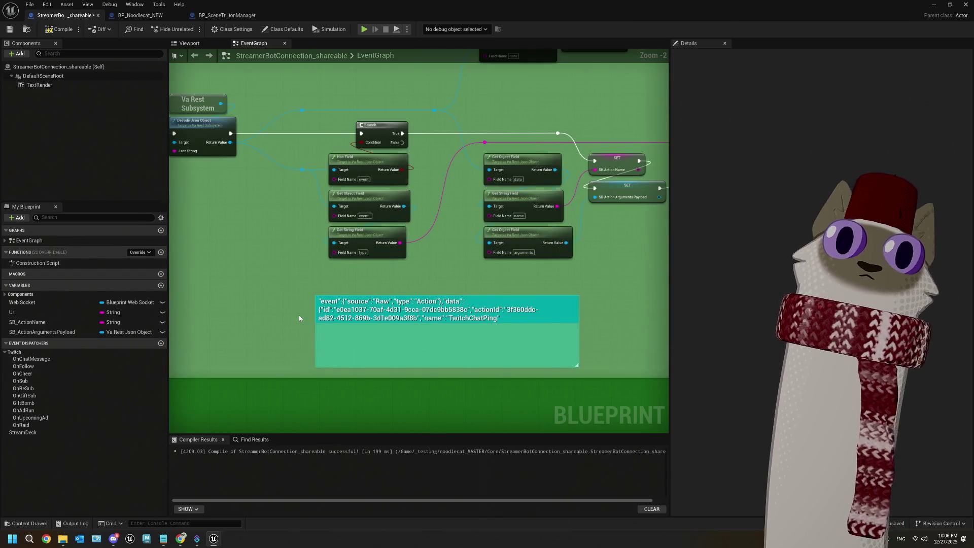
{"action": "left_click_drag", "start_coordinate": [459, 287], "coordinate": [395, 305]}
{"action": "left_click_drag", "start_coordinate": [483, 293], "coordinate": [446, 296]}
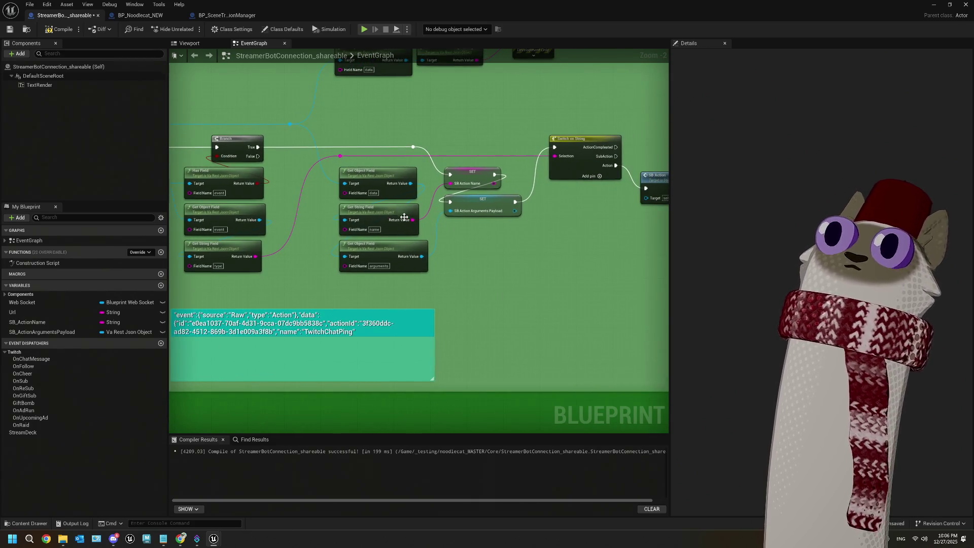
{"action": "scroll", "coordinate": [436, 268], "scroll_direction": "up", "scroll_amount": 2}
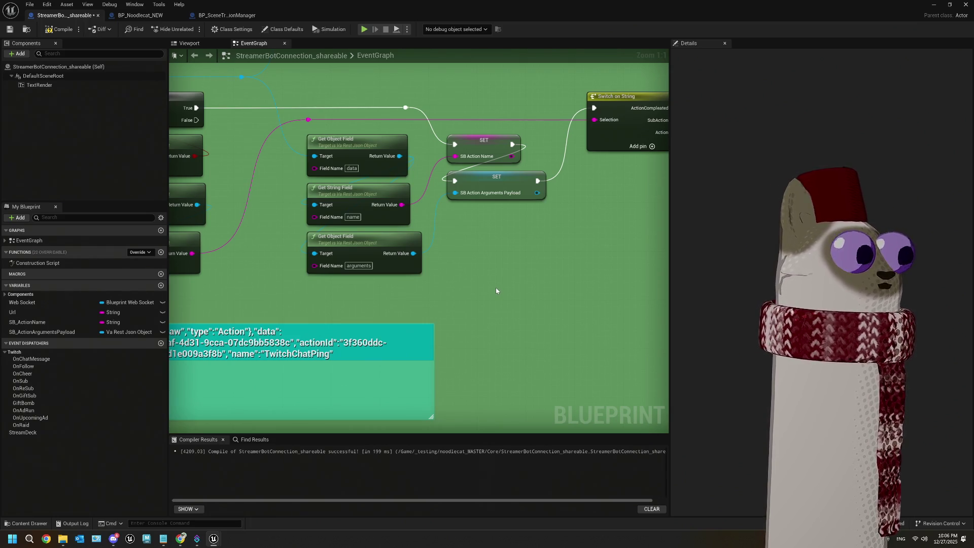
{"action": "left_click", "coordinate": [934, 5]}
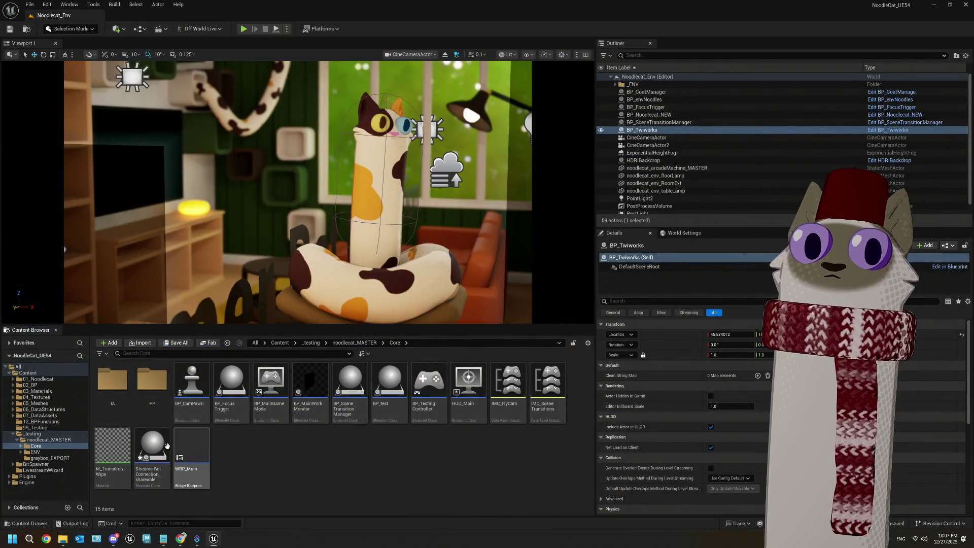
Open StreamerBotConnection_shareable and wire Event_OnMessage's execution into Print String
{"action": "double_click", "coordinate": [153, 446]}
{"action": "scroll", "coordinate": [462, 242], "scroll_direction": "down", "scroll_amount": 5}
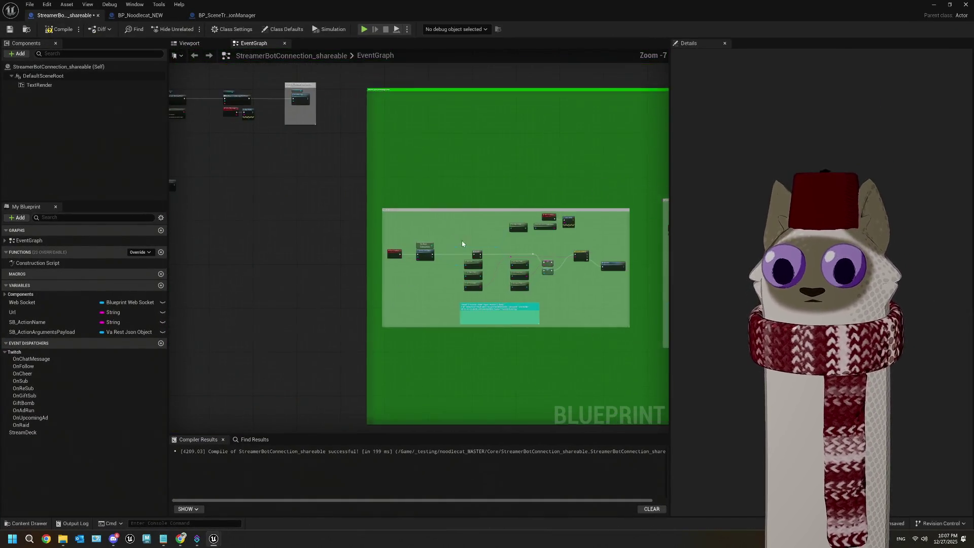
{"action": "scroll", "coordinate": [413, 246], "scroll_direction": "up", "scroll_amount": 3}
{"action": "left_click_drag", "start_coordinate": [344, 290], "coordinate": [440, 239]}
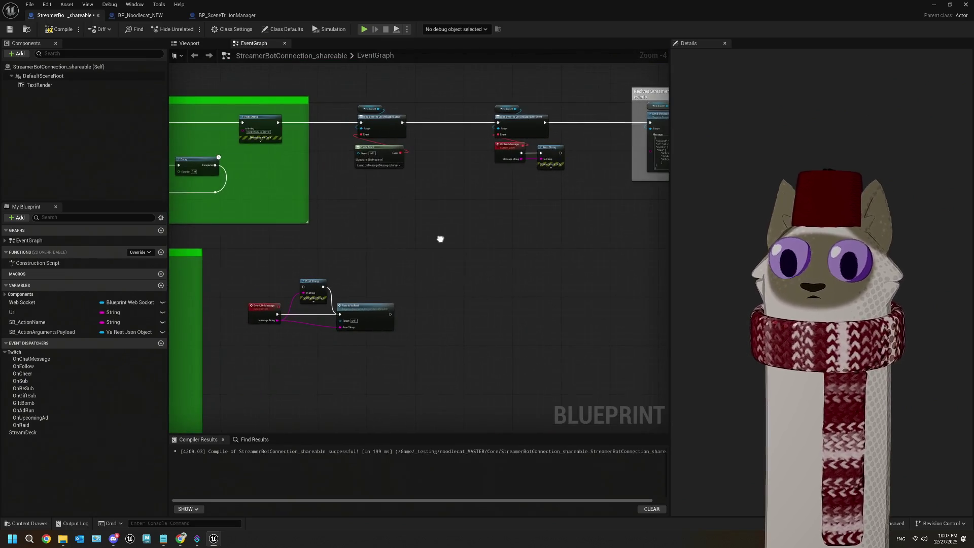
{"action": "scroll", "coordinate": [295, 332], "scroll_direction": "up", "scroll_amount": 3}
{"action": "left_click_drag", "start_coordinate": [320, 301], "coordinate": [367, 254]}
Compile and save the Blueprint, then play the level in the editor
{"action": "key", "text": "F7"}
{"action": "key", "text": "ctrl+s"}
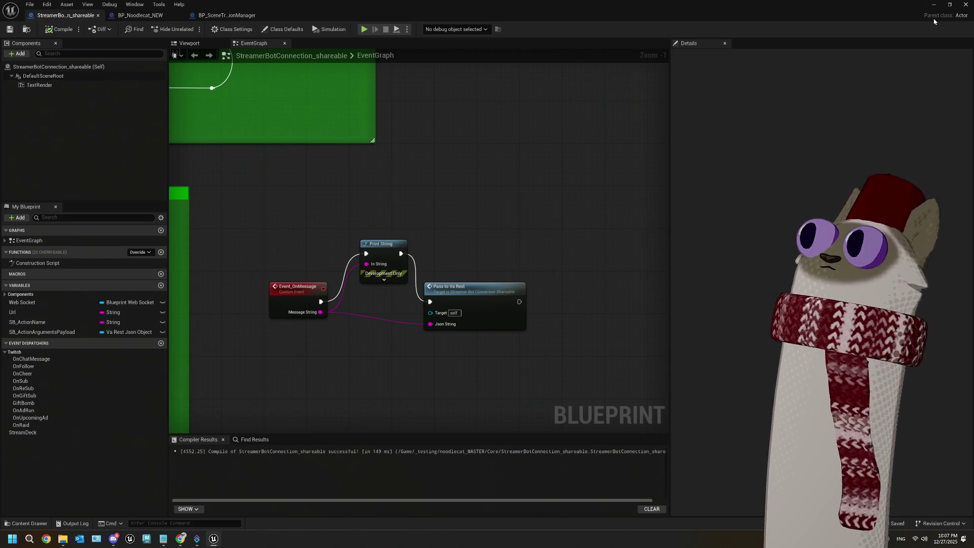
{"action": "key", "text": "alt+Tab"}
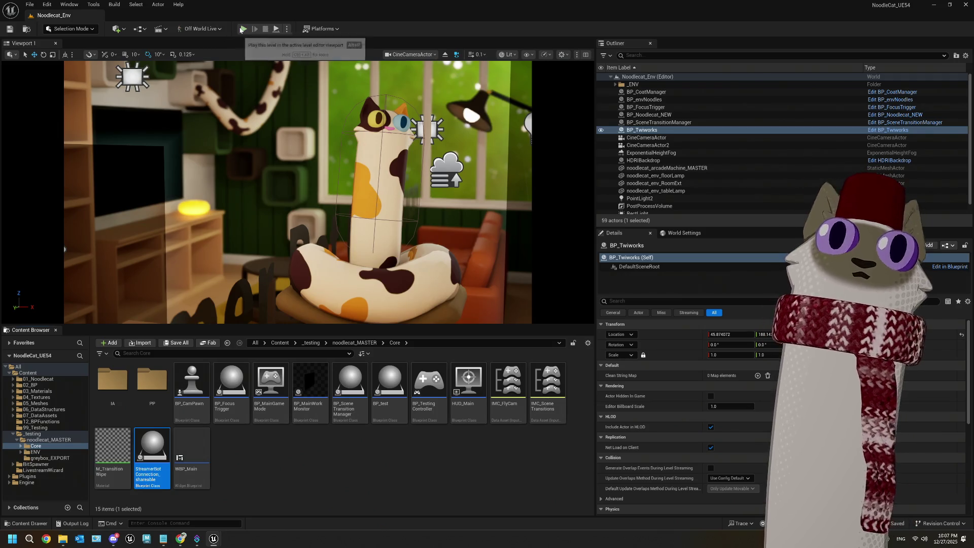
{"action": "left_click", "coordinate": [244, 29]}
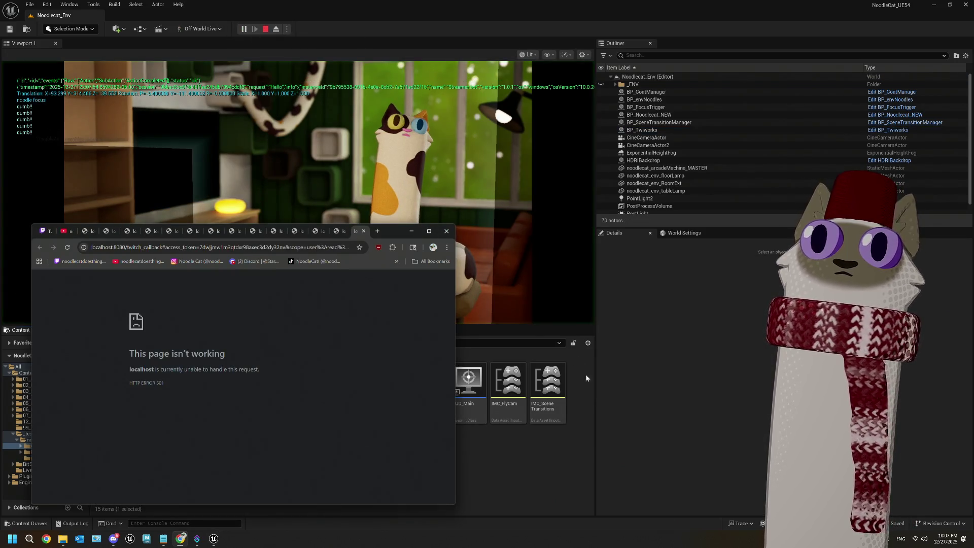
{"action": "left_click", "coordinate": [582, 367]}
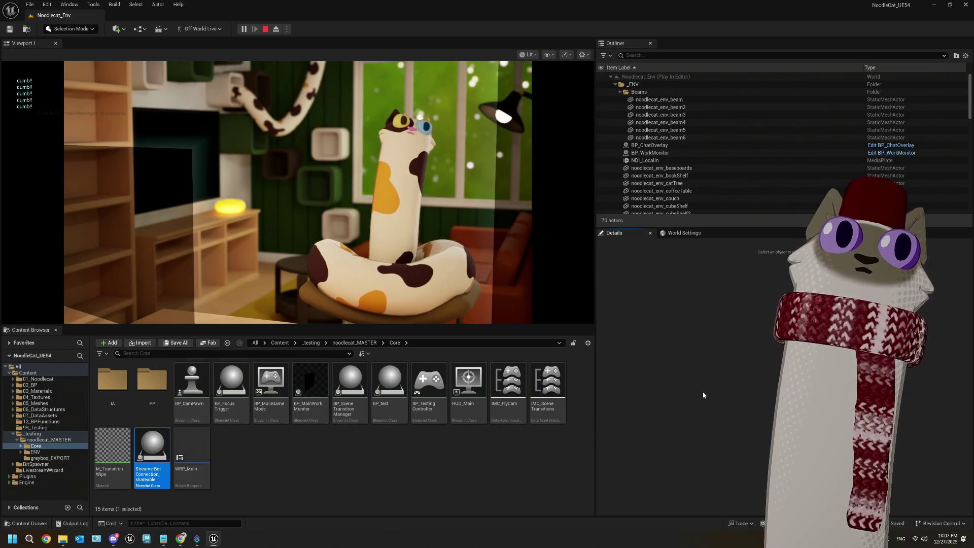
{"action": "left_click", "coordinate": [198, 537]}
{"action": "right_click", "coordinate": [448, 335]}
{"action": "left_click", "coordinate": [472, 482]}
{"action": "left_click", "coordinate": [764, 309]}
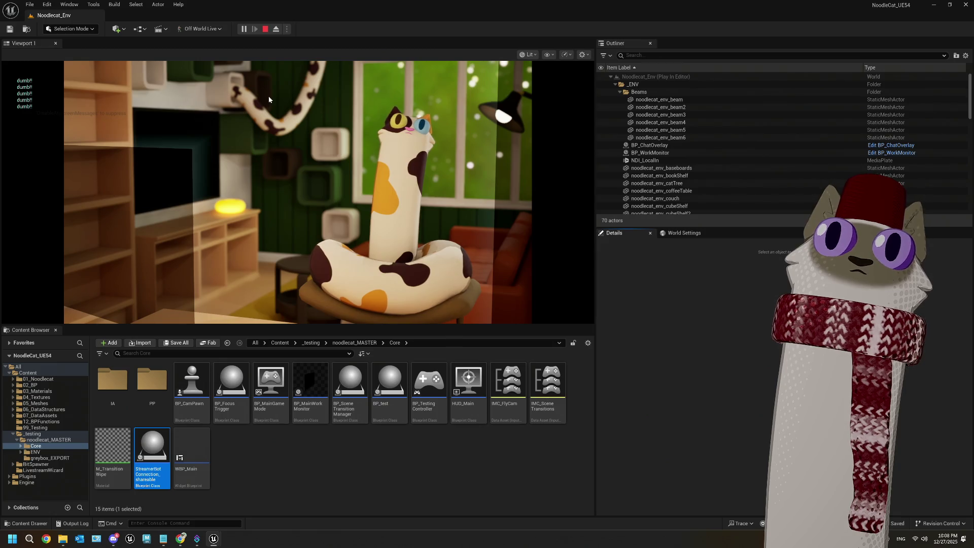
{"action": "left_click", "coordinate": [264, 29]}
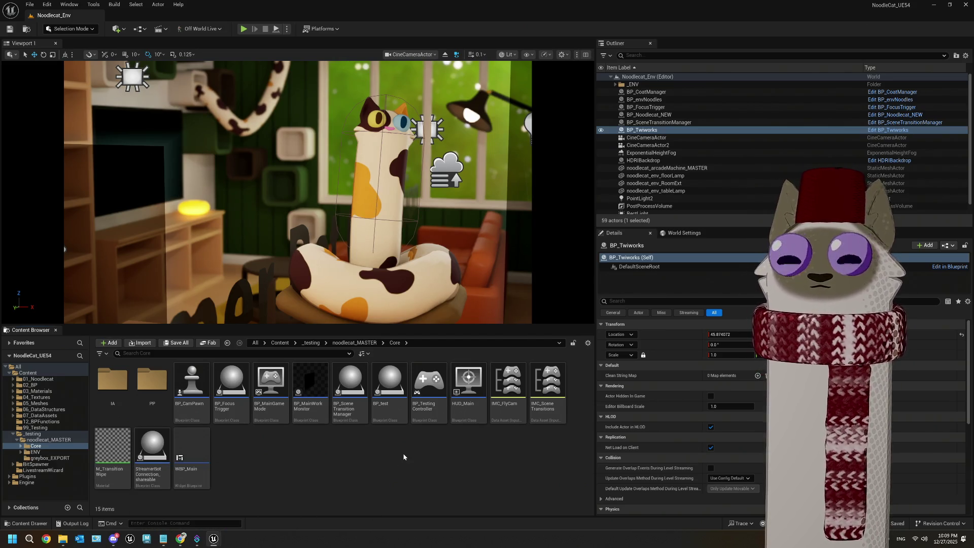
Open StreamerBotConnection_shareable and survey the green comment blocks and VA REST block
{"action": "double_click", "coordinate": [152, 449]}
{"action": "scroll", "coordinate": [376, 355], "scroll_direction": "down", "scroll_amount": 4}
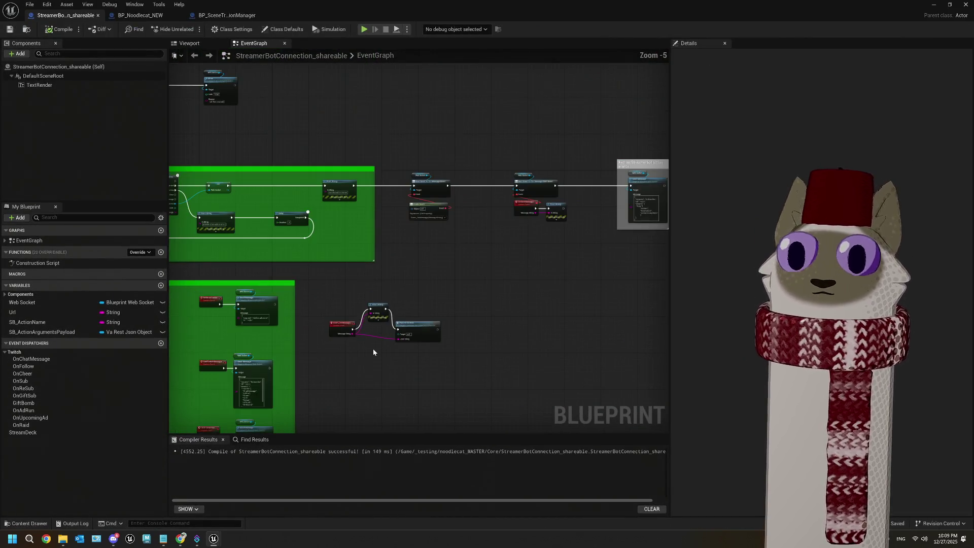
{"action": "mouse_move", "coordinate": [445, 334]}
{"action": "left_mouse_down"}
{"action": "mouse_move", "coordinate": [428, 337]}
{"action": "mouse_move", "coordinate": [496, 330]}
{"action": "mouse_move", "coordinate": [459, 324]}
{"action": "mouse_move", "coordinate": [312, 339]}
{"action": "mouse_move", "coordinate": [337, 291]}
{"action": "mouse_move", "coordinate": [307, 295]}
{"action": "left_mouse_up"}
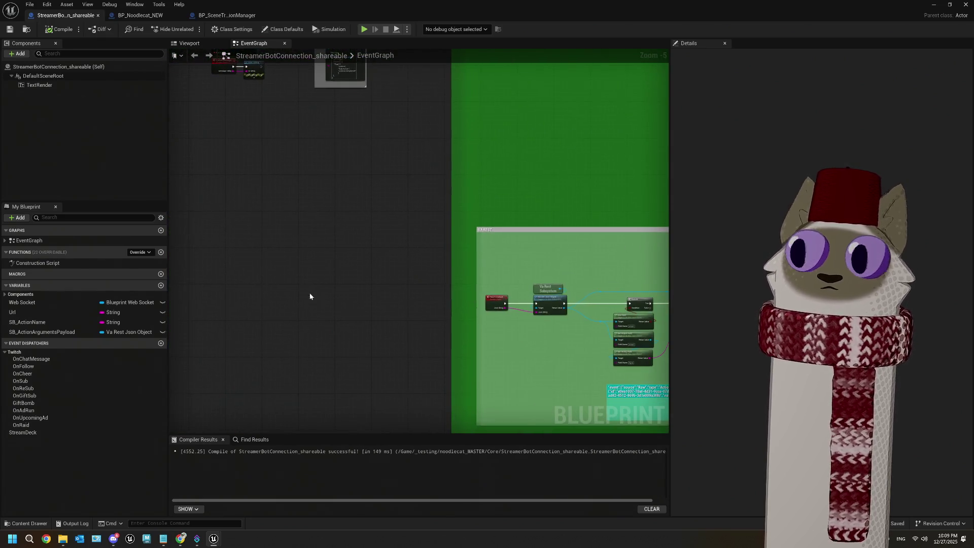
{"action": "scroll", "coordinate": [369, 294], "scroll_direction": "down", "scroll_amount": 1}
{"action": "mouse_move", "coordinate": [370, 285]}
{"action": "left_mouse_down"}
{"action": "mouse_move", "coordinate": [324, 258]}
{"action": "mouse_move", "coordinate": [343, 317]}
{"action": "mouse_move", "coordinate": [274, 317]}
{"action": "left_mouse_up"}
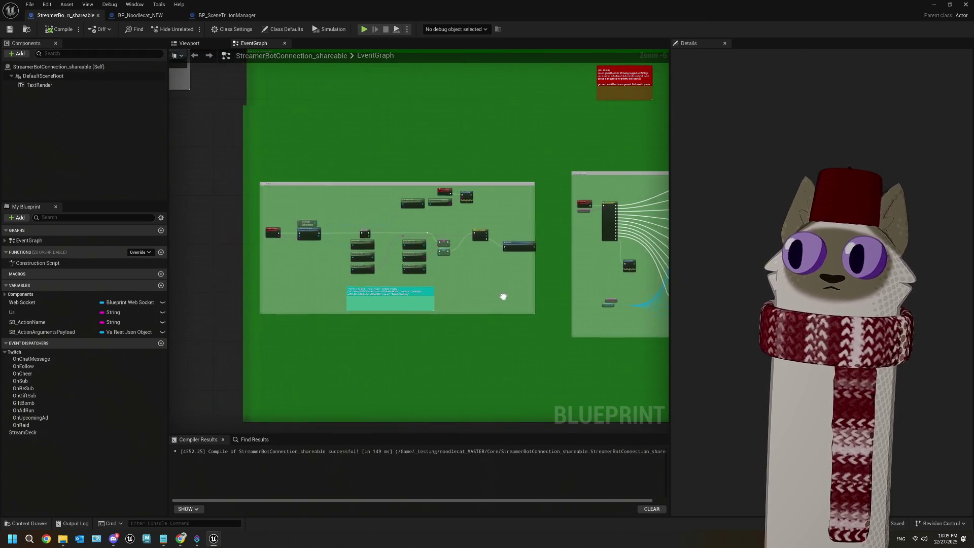
{"action": "scroll", "coordinate": [456, 284], "scroll_direction": "up", "scroll_amount": 3}
{"action": "scroll", "coordinate": [406, 273], "scroll_direction": "up", "scroll_amount": 2}
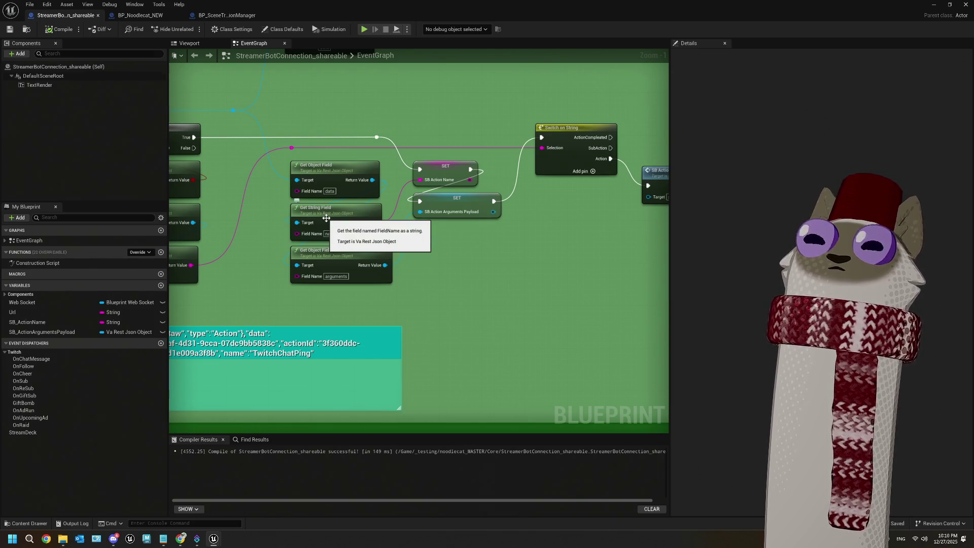
Drag off the arguments payload beside Switch on String and search 'get' for Va Rest getters
{"action": "mouse_move", "coordinate": [368, 285]}
{"action": "left_mouse_down"}
{"action": "mouse_move", "coordinate": [499, 240]}
{"action": "mouse_move", "coordinate": [501, 231]}
{"action": "left_mouse_up"}
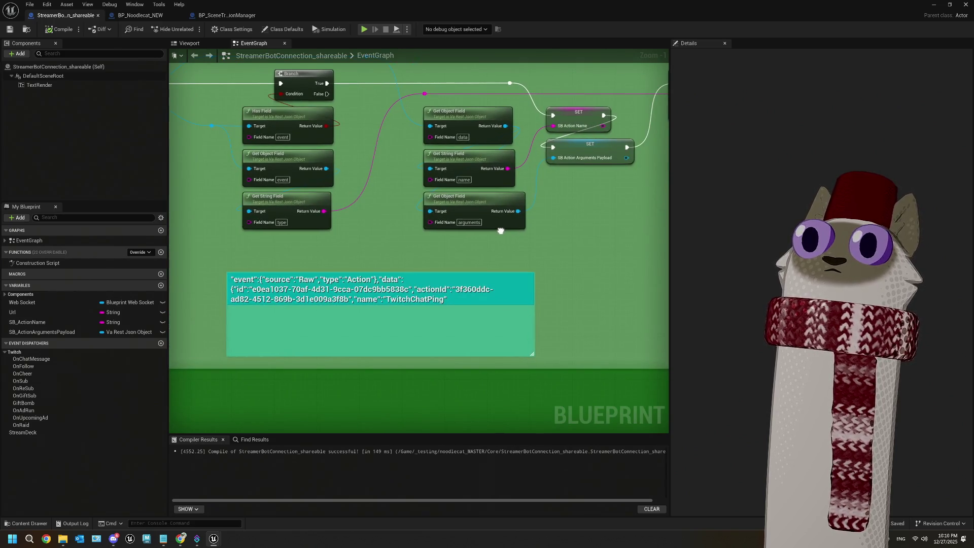
{"action": "scroll", "coordinate": [501, 230], "scroll_direction": "down", "scroll_amount": 3}
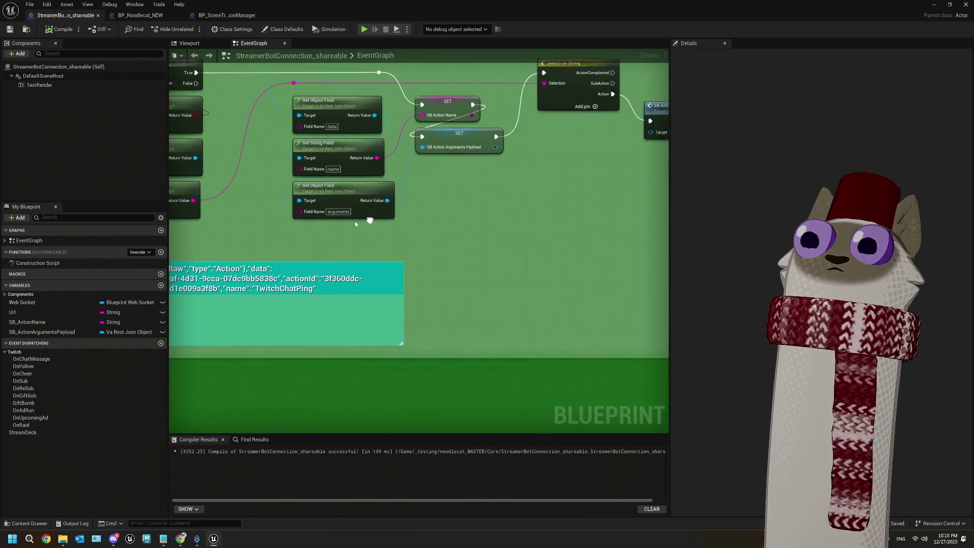
{"action": "left_click_drag", "start_coordinate": [543, 285], "coordinate": [377, 288]}
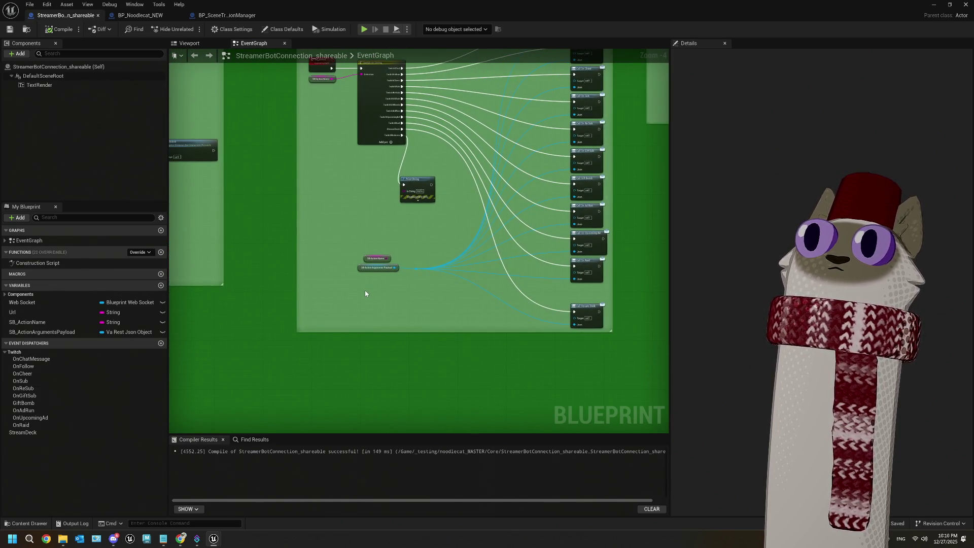
{"action": "scroll", "coordinate": [366, 293], "scroll_direction": "up", "scroll_amount": 1}
{"action": "left_click_drag", "start_coordinate": [405, 259], "coordinate": [364, 214]}
{"action": "type", "text": "get"}
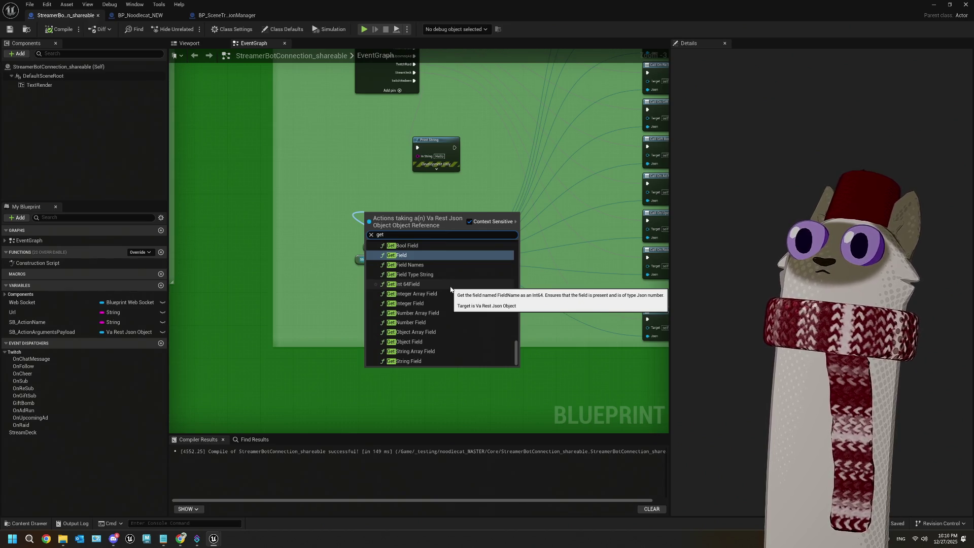
Add a Get String Field reading 'rawInput' into Print String's In String, then compile and save
{"action": "scroll", "coordinate": [451, 289], "scroll_direction": "up", "scroll_amount": 3}
{"action": "scroll", "coordinate": [452, 292], "scroll_direction": "down", "scroll_amount": 2}
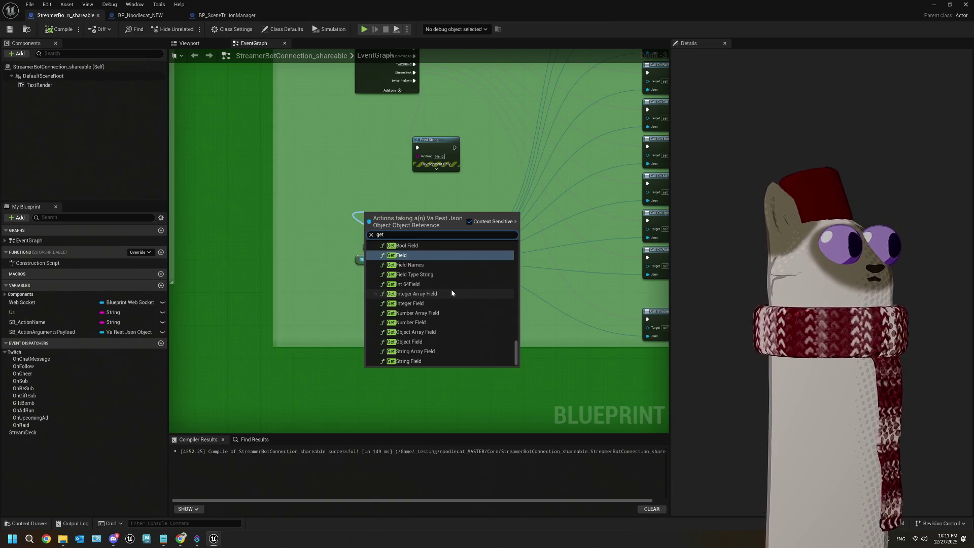
{"action": "scroll", "coordinate": [454, 287], "scroll_direction": "up", "scroll_amount": 2}
{"action": "scroll", "coordinate": [457, 286], "scroll_direction": "down", "scroll_amount": 2}
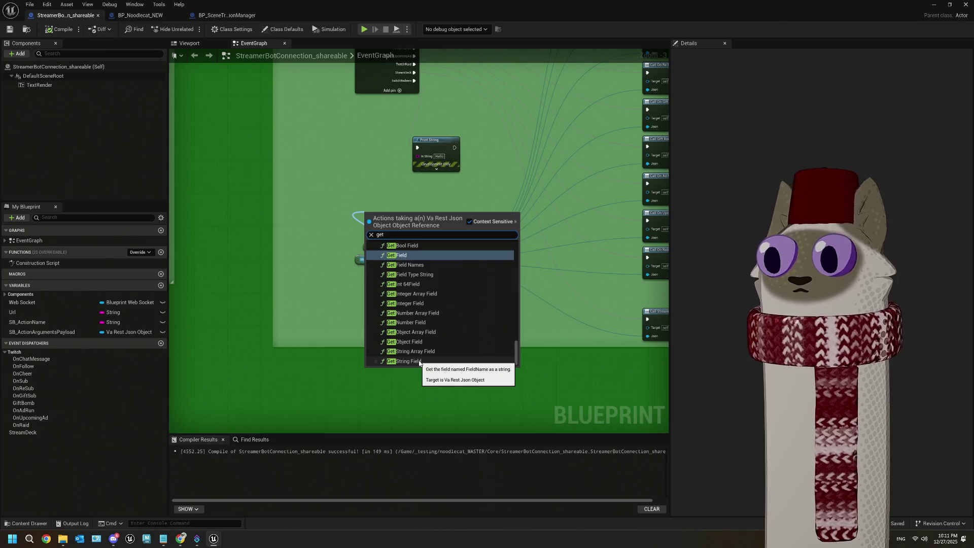
{"action": "left_click", "coordinate": [419, 362]}
{"action": "scroll", "coordinate": [364, 227], "scroll_direction": "up", "scroll_amount": 2}
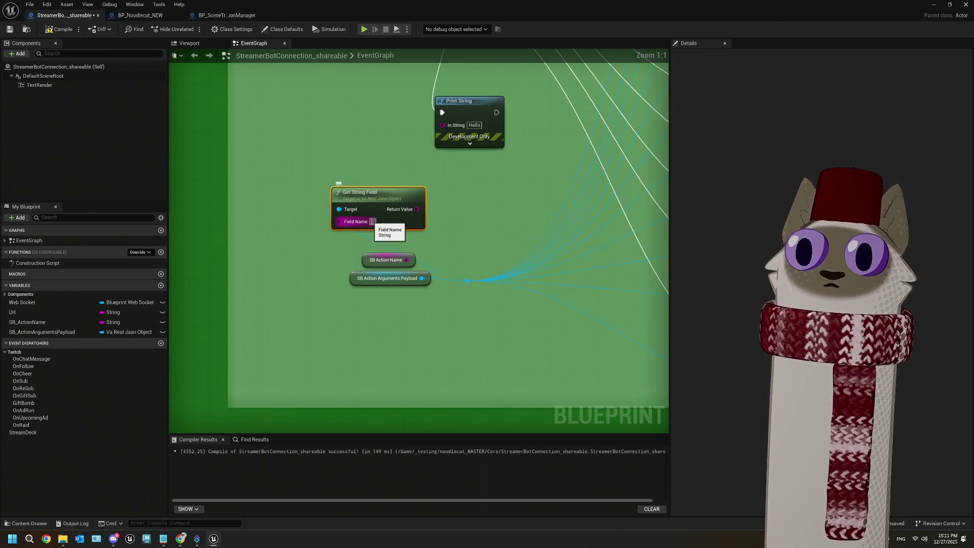
{"action": "type", "text": "rawInput"}
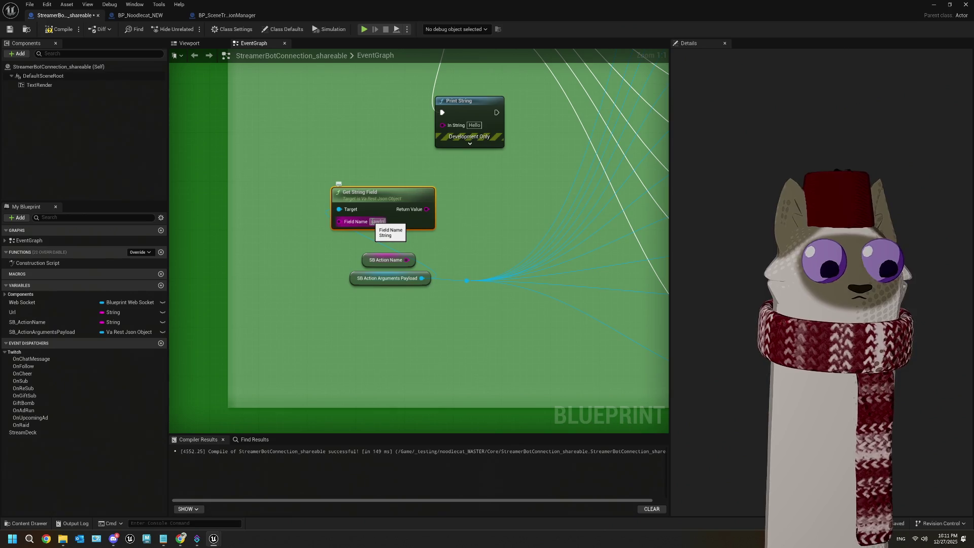
{"action": "key", "text": "Return"}
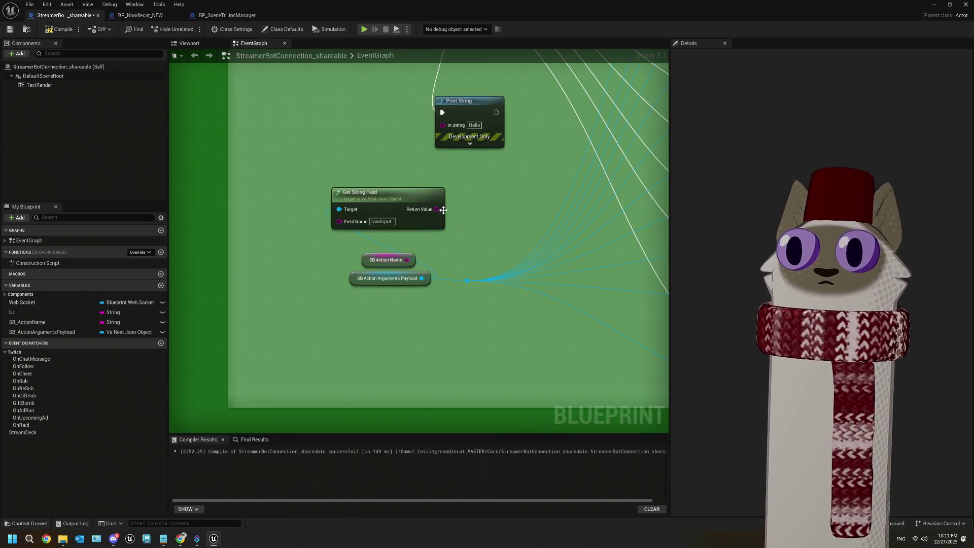
{"action": "left_click_drag", "start_coordinate": [436, 209], "coordinate": [443, 124]}
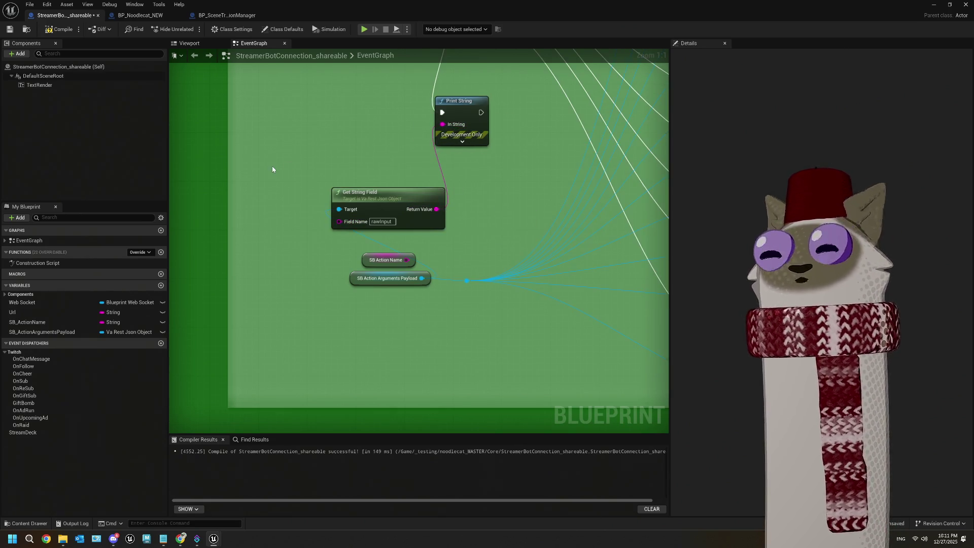
{"action": "left_click", "coordinate": [58, 29]}
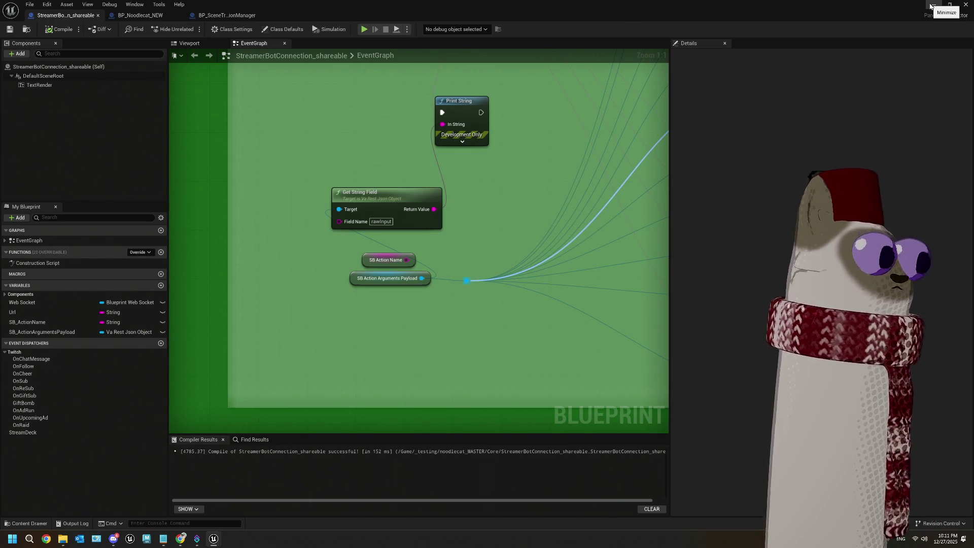
{"action": "left_click", "coordinate": [932, 6]}
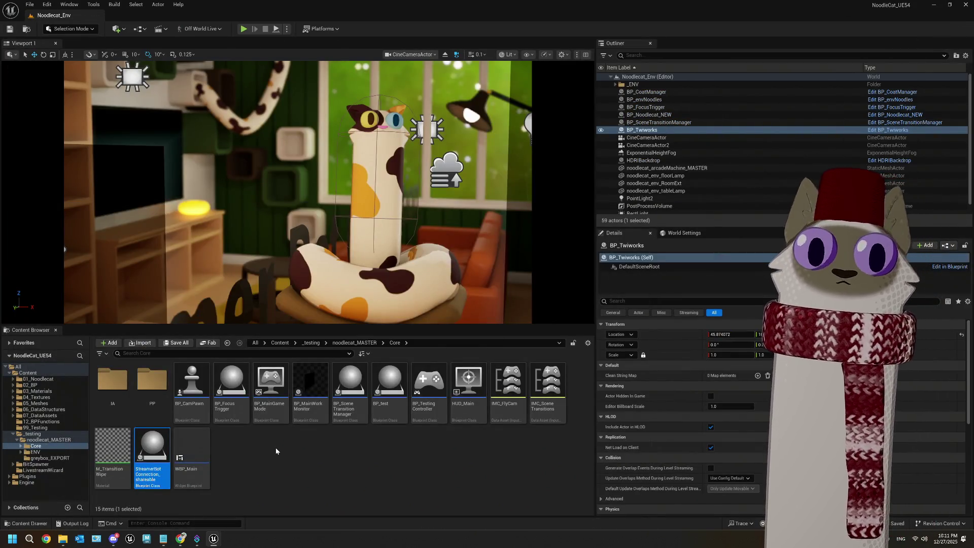
{"action": "left_click", "coordinate": [275, 448]}
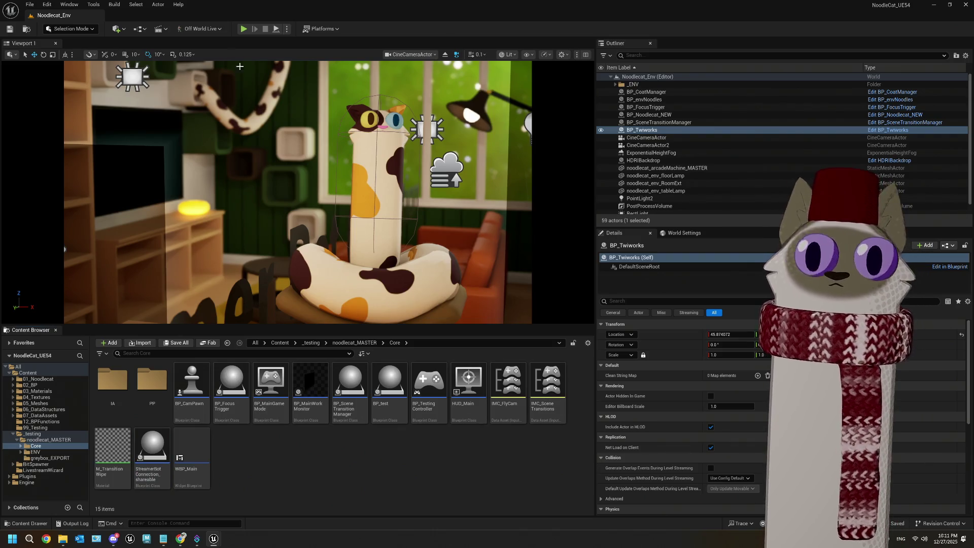
{"action": "left_click", "coordinate": [243, 29]}
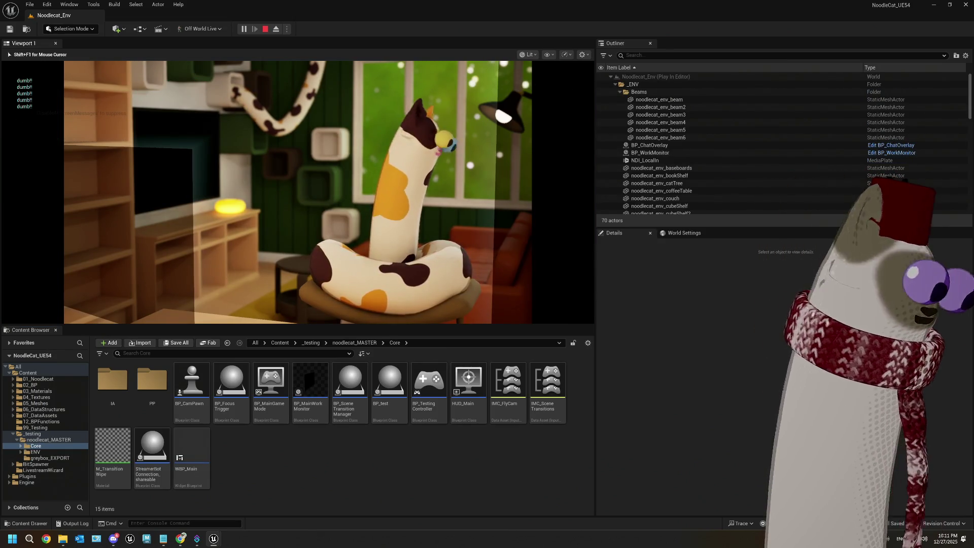
{"action": "key", "text": "Escape"}
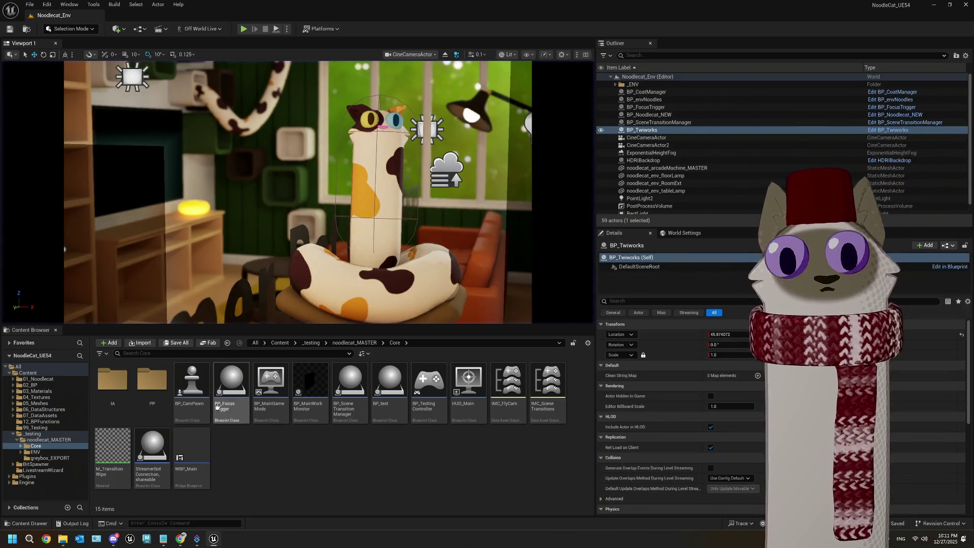
{"action": "double_click", "coordinate": [167, 453]}
Expand the Print String node's options and set its text colour to magenta
{"action": "scroll", "coordinate": [392, 320], "scroll_direction": "down", "scroll_amount": 1}
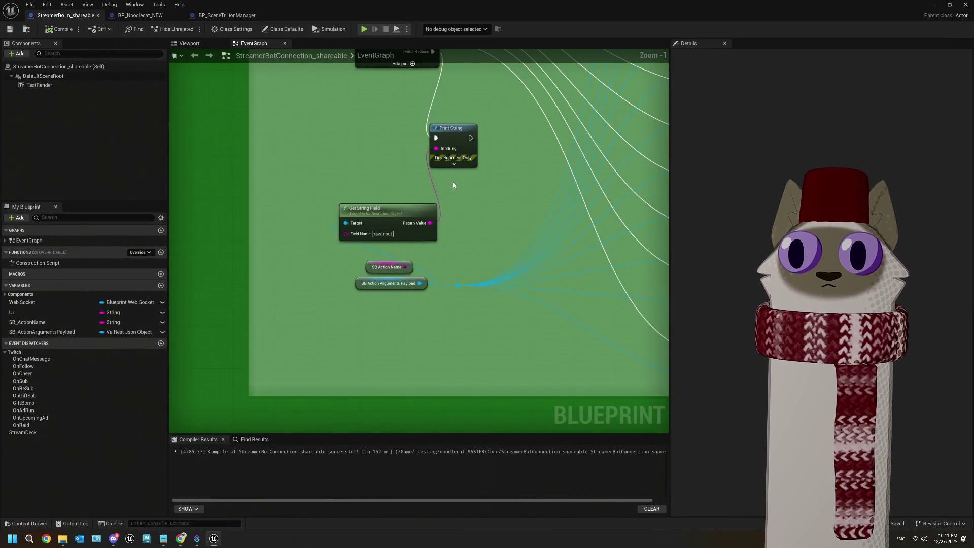
{"action": "left_click", "coordinate": [457, 162]}
{"action": "left_click", "coordinate": [463, 182]}
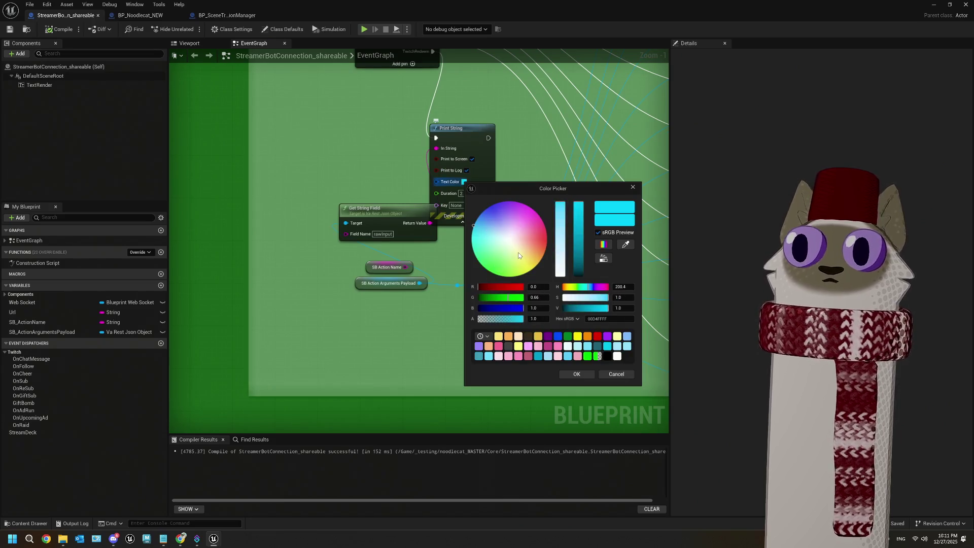
{"action": "left_click_drag", "start_coordinate": [518, 252], "coordinate": [527, 206]}
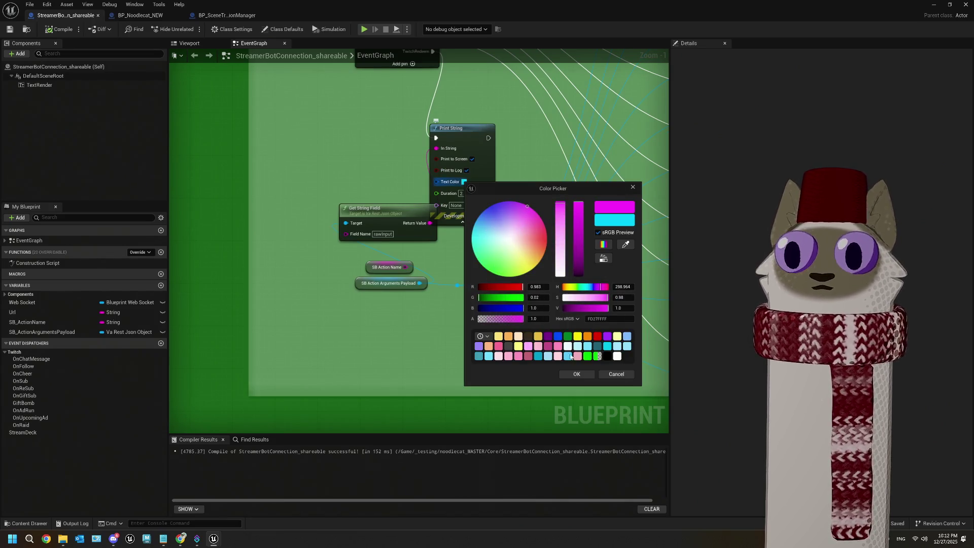
{"action": "left_click", "coordinate": [575, 373]}
Set the print duration to 10 seconds, recompile, and minimise the Blueprint editor
{"action": "left_click", "coordinate": [463, 193]}
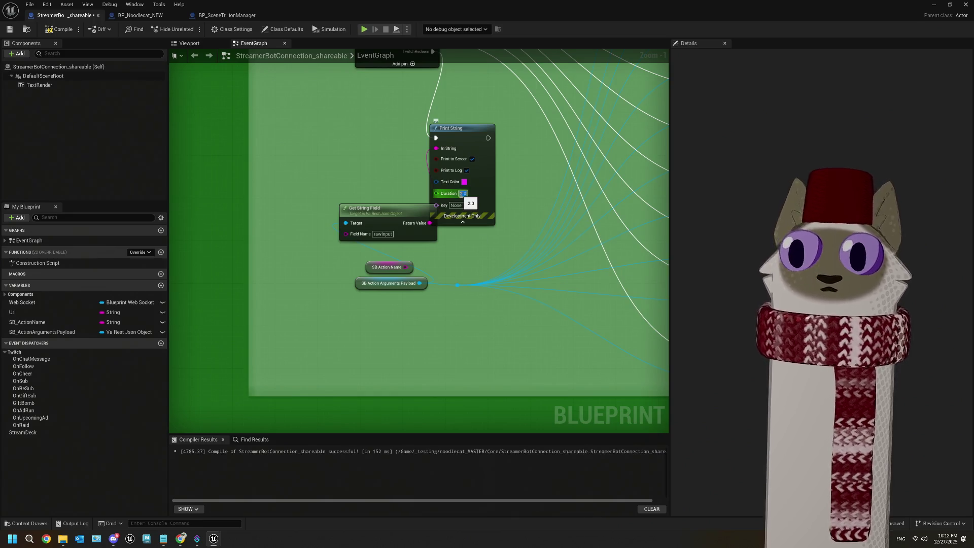
{"action": "type", "text": "10"}
{"action": "key", "text": "Return"}
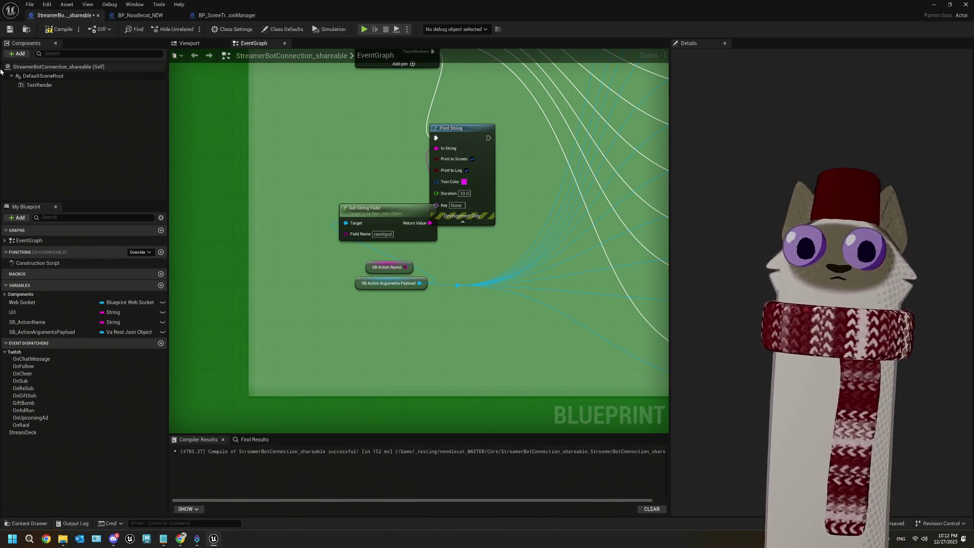
{"action": "left_click", "coordinate": [52, 30]}
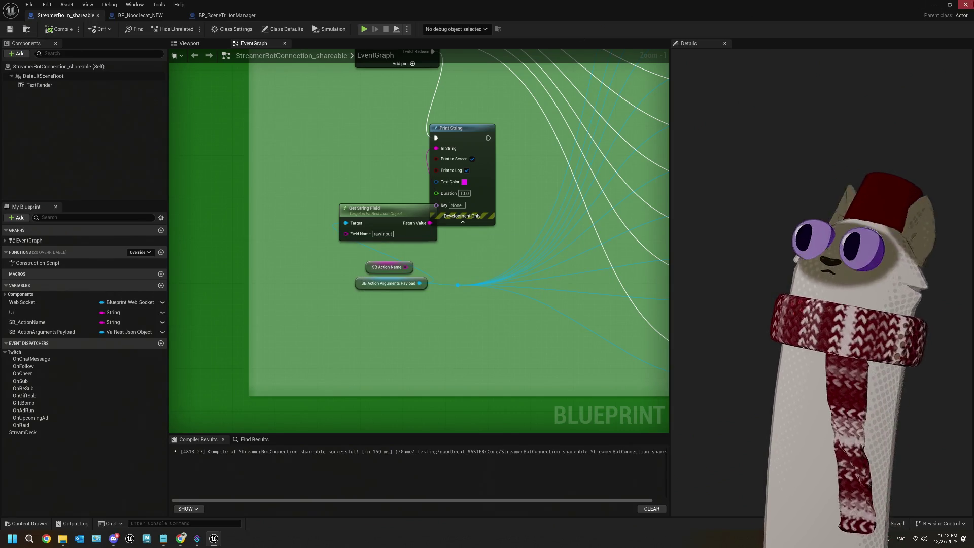
{"action": "left_click", "coordinate": [933, 5]}
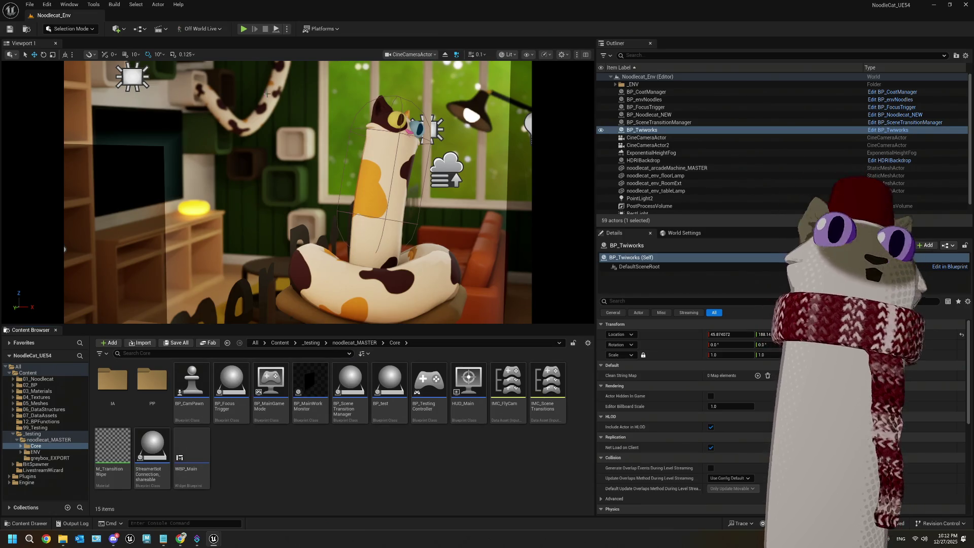
Play the Noodlecat_Env level, free the mouse, and bring Streamer.bot to the front
{"action": "left_click", "coordinate": [244, 29]}
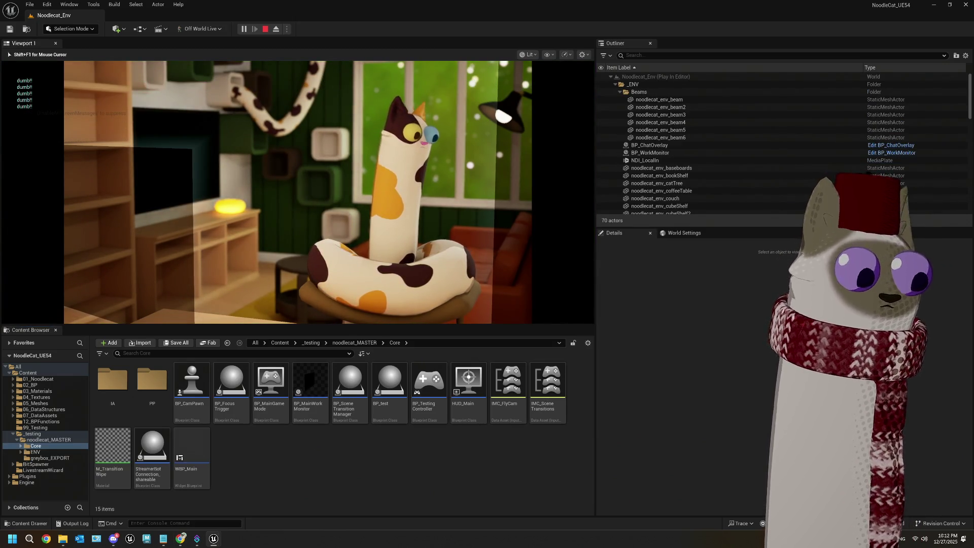
{"action": "key", "text": "super"}
{"action": "key", "text": "Escape"}
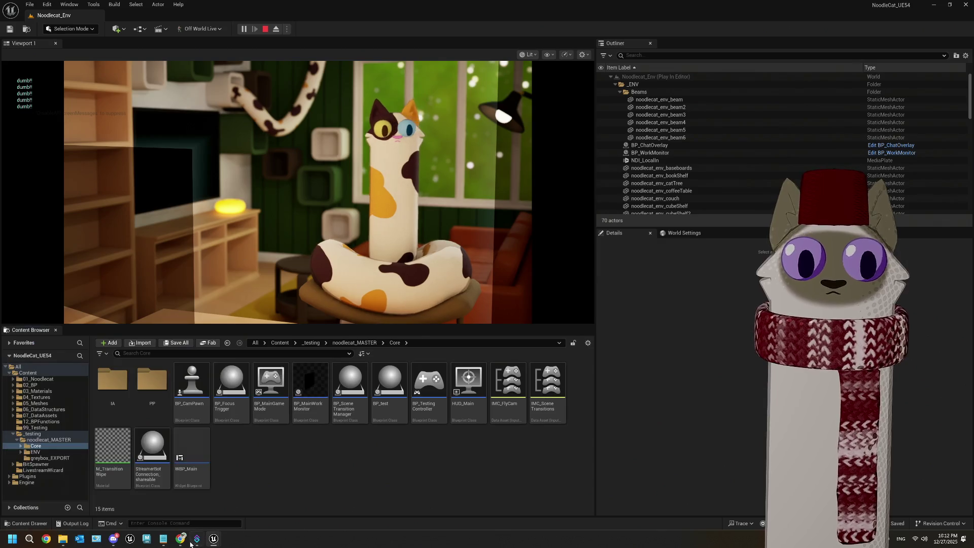
{"action": "left_click", "coordinate": [197, 539]}
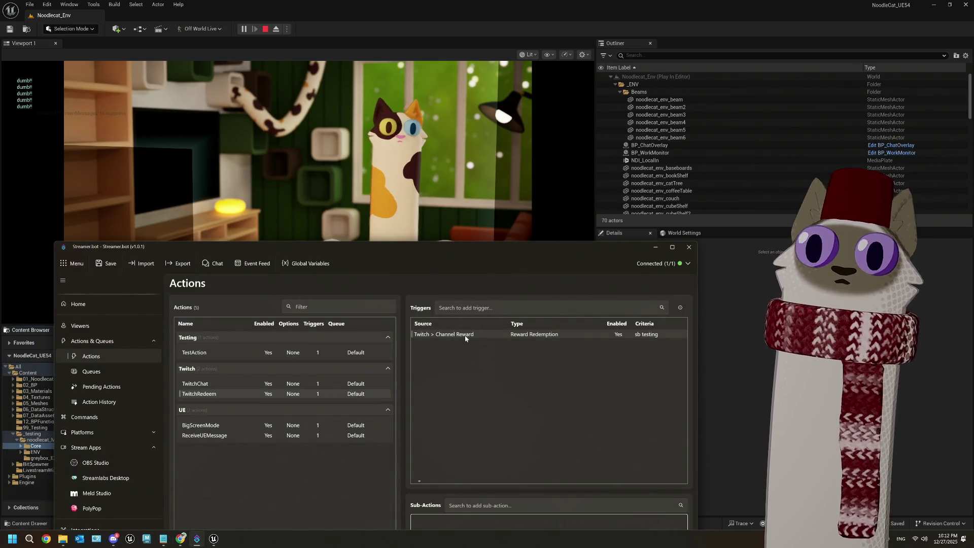
Test-fire the TwitchRedeem channel reward trigger, check Unreal's magenta test message, then stop play
{"action": "right_click", "coordinate": [465, 338]}
{"action": "left_click", "coordinate": [475, 343]}
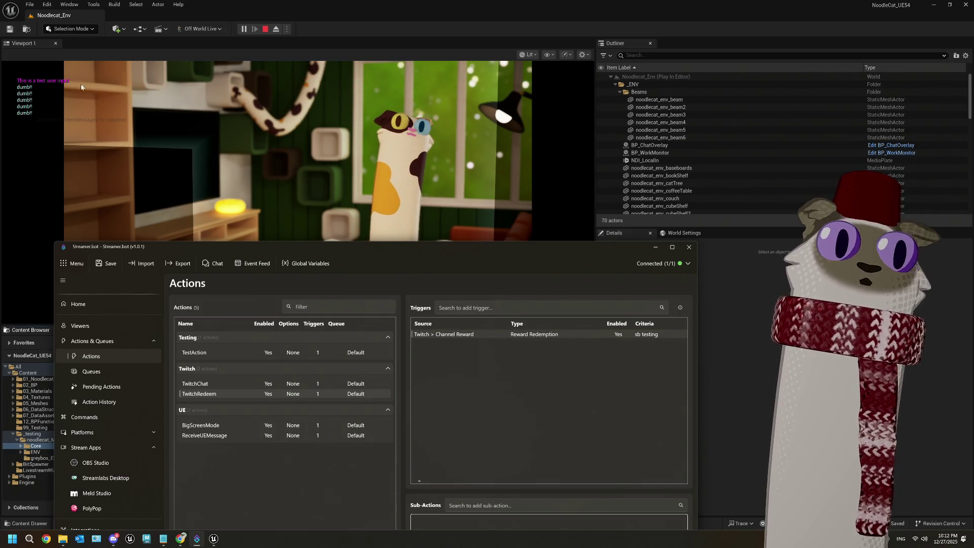
{"action": "left_click", "coordinate": [301, 8]}
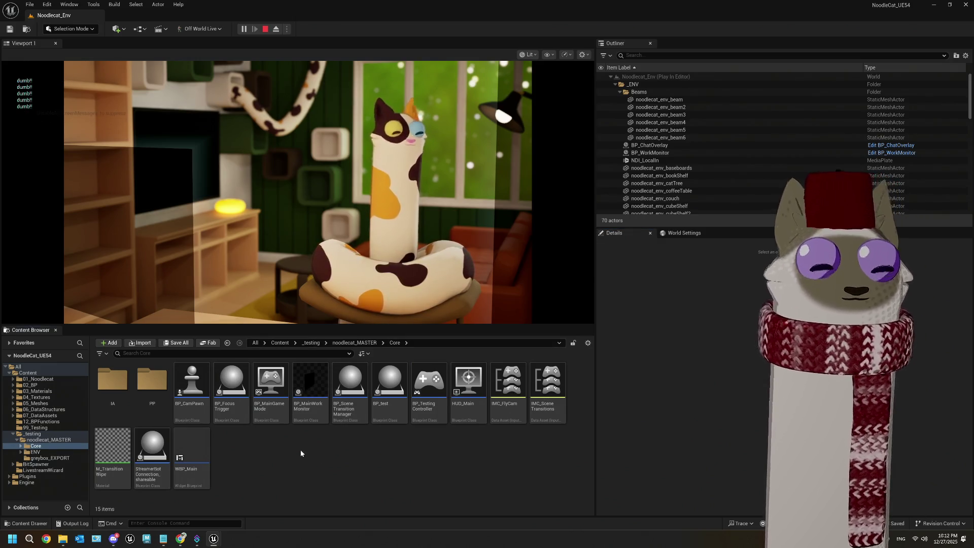
{"action": "left_click", "coordinate": [265, 29]}
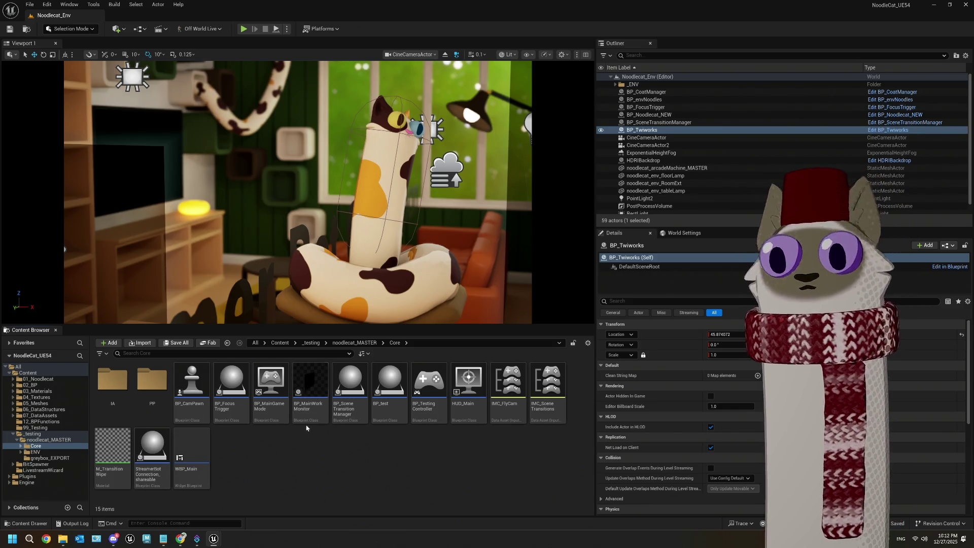
Open the StreamerBotConnection_shareable Blueprint from the Content Browser to show its EventGraph
{"action": "double_click", "coordinate": [152, 446]}
{"action": "scroll", "coordinate": [358, 255], "scroll_direction": "down", "scroll_amount": 1}
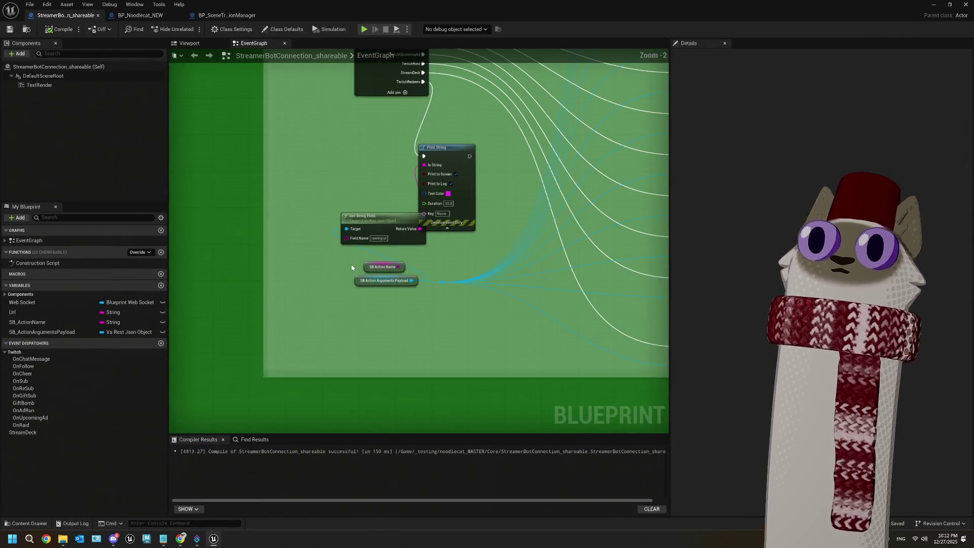
{"action": "scroll", "coordinate": [374, 204], "scroll_direction": "down", "scroll_amount": 2}
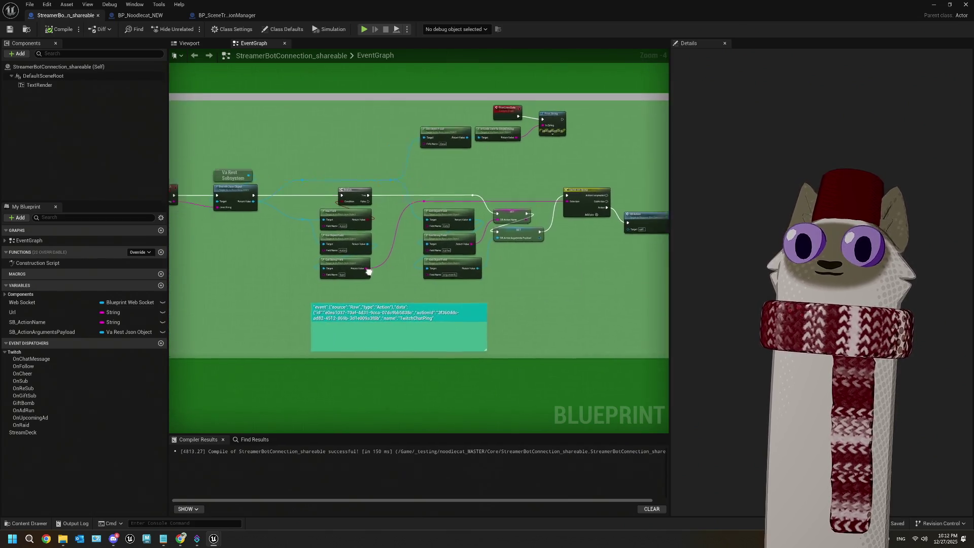
{"action": "scroll", "coordinate": [348, 271], "scroll_direction": "down", "scroll_amount": 3}
{"action": "mouse_move", "coordinate": [312, 265]}
{"action": "left_mouse_down"}
{"action": "mouse_move", "coordinate": [391, 265]}
{"action": "mouse_move", "coordinate": [276, 213]}
{"action": "mouse_move", "coordinate": [390, 308]}
{"action": "left_mouse_up"}
{"action": "scroll", "coordinate": [420, 241], "scroll_direction": "up", "scroll_amount": 4}
{"action": "scroll", "coordinate": [420, 240], "scroll_direction": "down", "scroll_amount": 4}
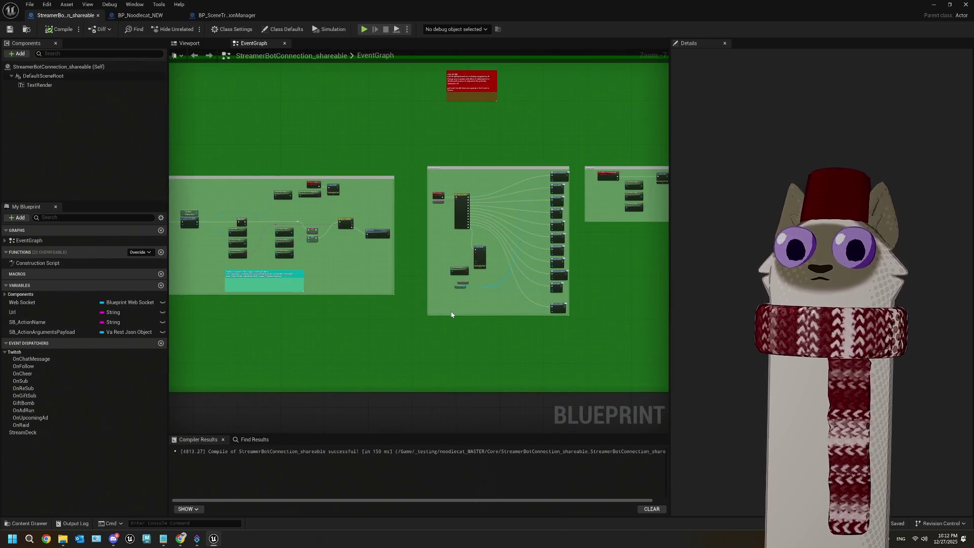
{"action": "mouse_move", "coordinate": [339, 236]}
{"action": "left_mouse_down"}
{"action": "mouse_move", "coordinate": [628, 252]}
{"action": "mouse_move", "coordinate": [851, 290]}
{"action": "left_mouse_up"}
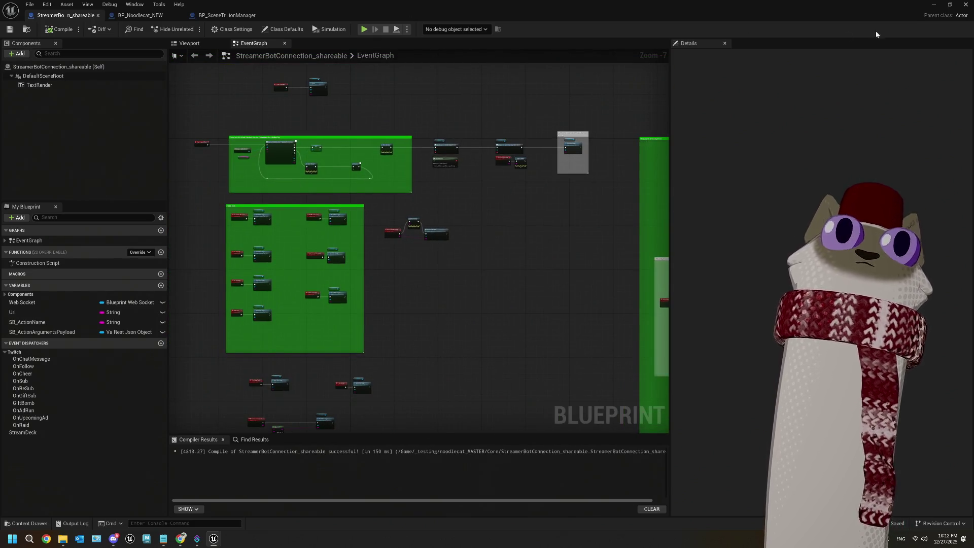
{"action": "left_click", "coordinate": [934, 4]}
Search the Edit > Plugins list for 'vares' to confirm VaRest is enabled, then go to Streamer.bot
{"action": "left_click", "coordinate": [47, 5]}
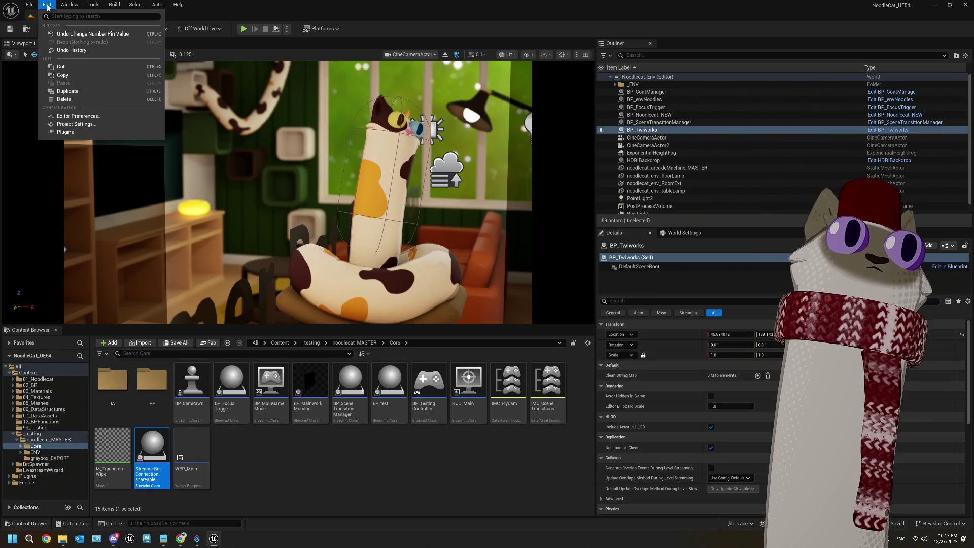
{"action": "left_click", "coordinate": [65, 132]}
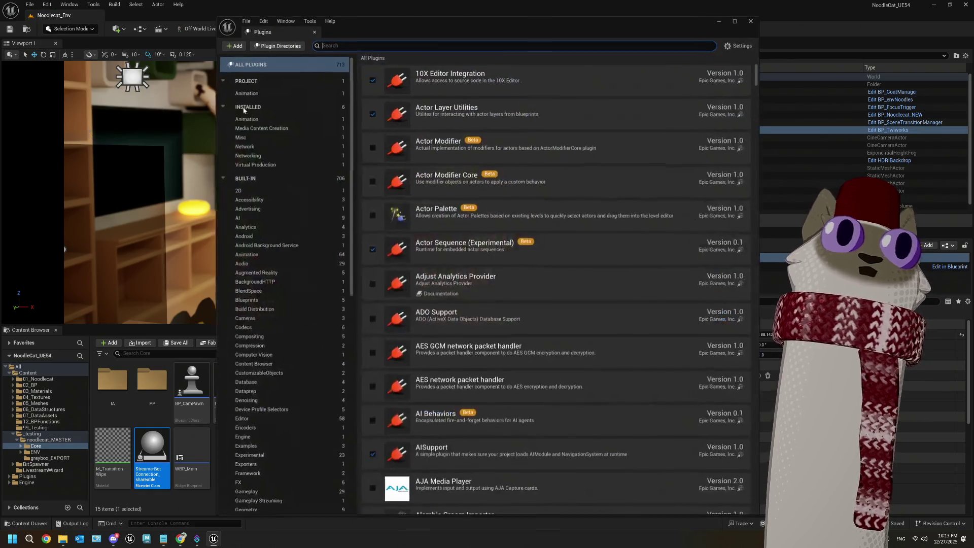
{"action": "left_click", "coordinate": [381, 47]}
{"action": "type", "text": "web"}
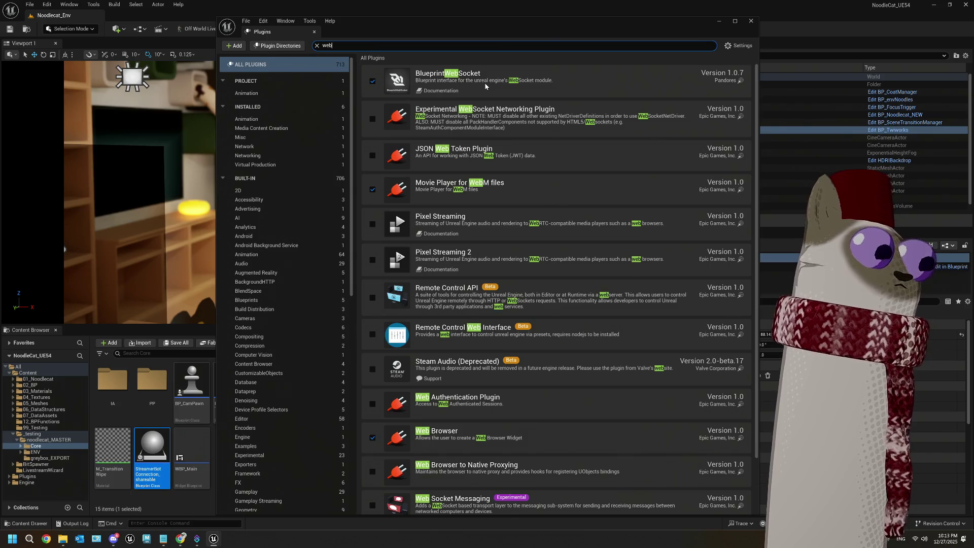
{"action": "left_click_drag", "start_coordinate": [382, 29], "coordinate": [176, 16]}
{"action": "double_click", "coordinate": [158, 32]}
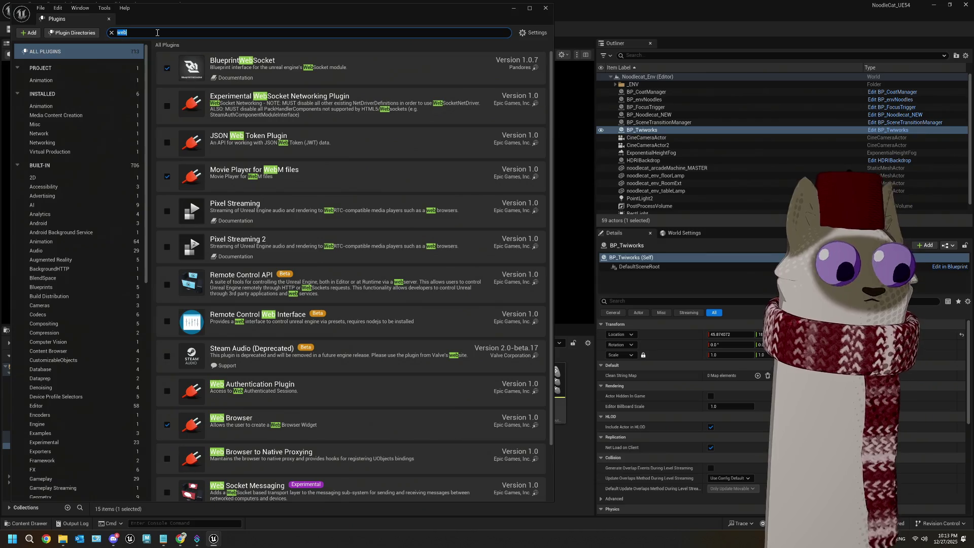
{"action": "type", "text": "vares"}
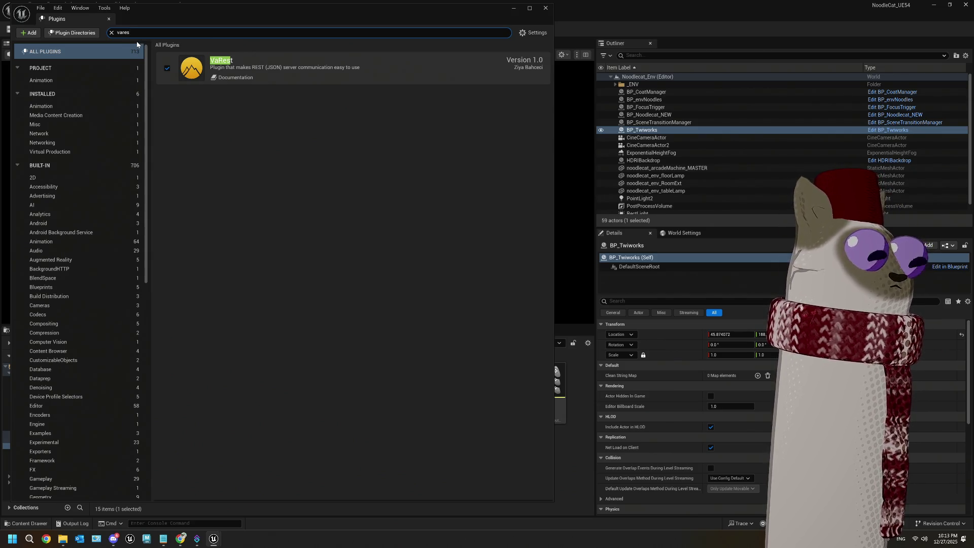
{"action": "key", "text": "alt+Tab"}
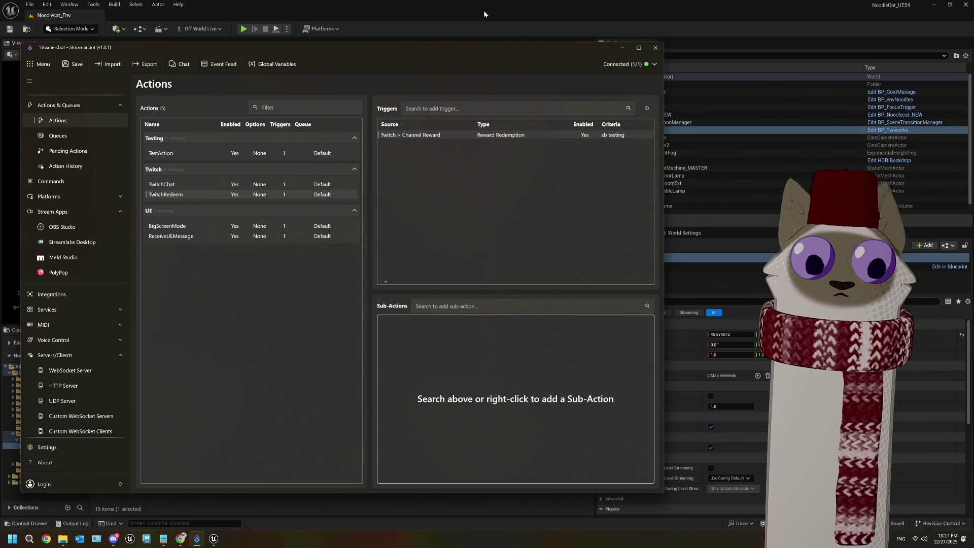
Return to Unreal and reopen the StreamerBotConnection_shareable Blueprint
{"action": "left_click", "coordinate": [482, 10]}
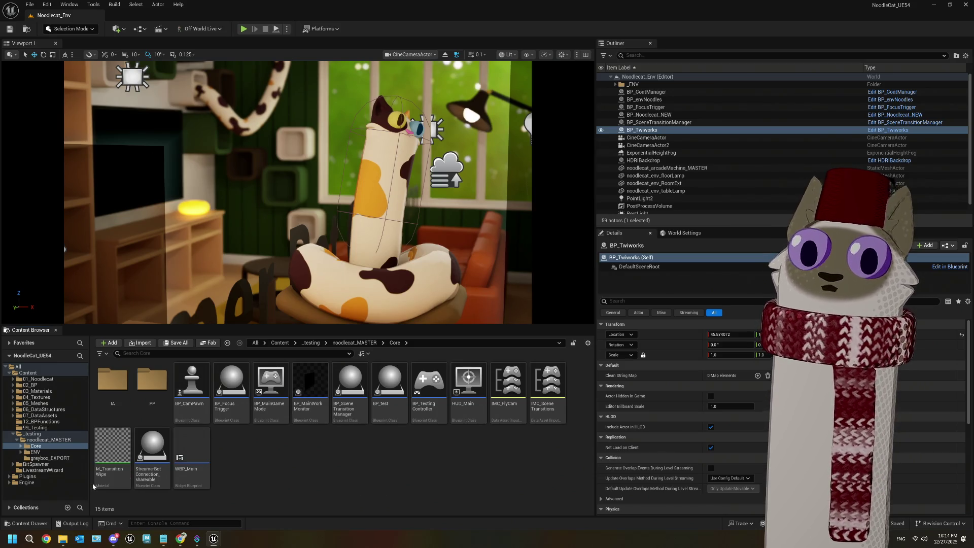
{"action": "double_click", "coordinate": [152, 449]}
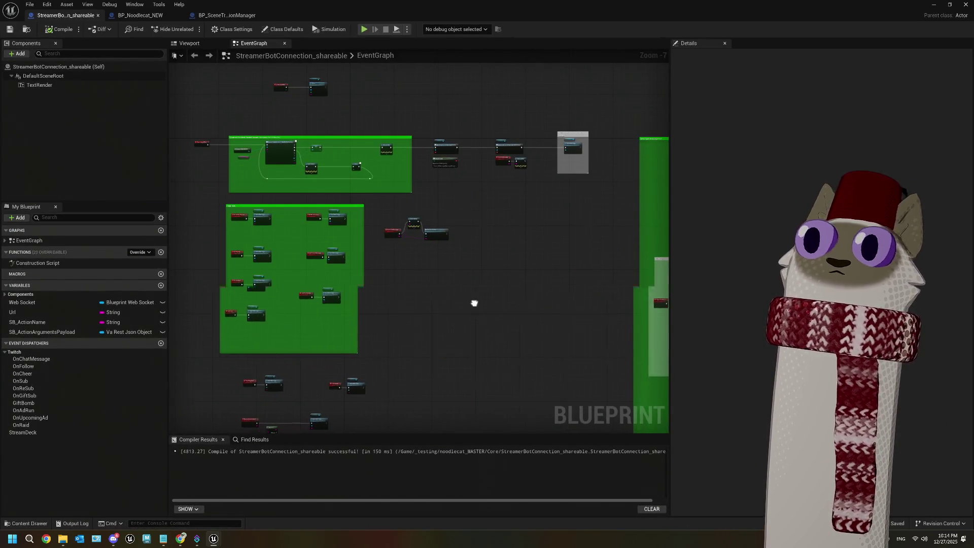
Inspect the Send Message, Web Socket and SET nodes by selecting them in the EventGraph
{"action": "scroll", "coordinate": [320, 297], "scroll_direction": "up", "scroll_amount": 7}
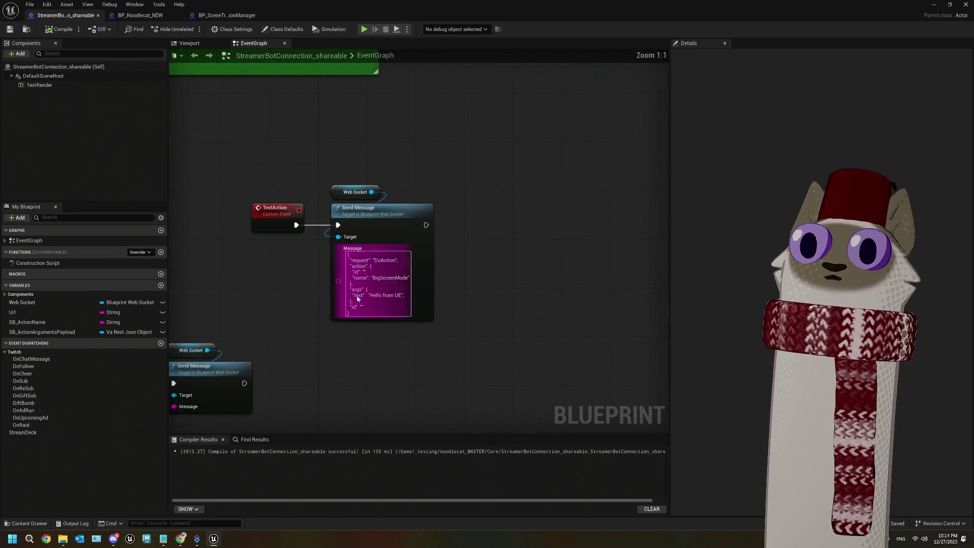
{"action": "left_click_drag", "start_coordinate": [252, 158], "coordinate": [457, 337]}
{"action": "left_click", "coordinate": [423, 273]}
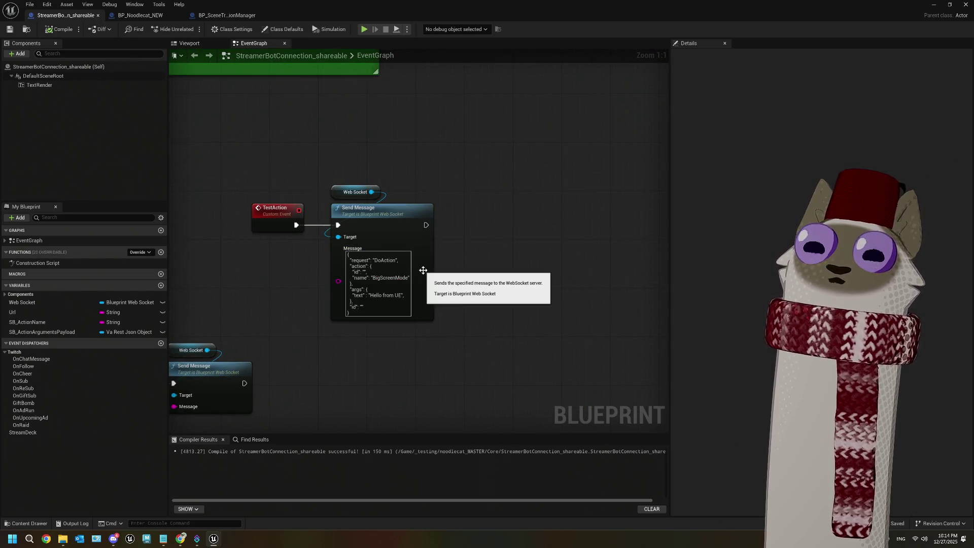
{"action": "left_click", "coordinate": [347, 198]}
{"action": "scroll", "coordinate": [348, 198], "scroll_direction": "down", "scroll_amount": 4}
{"action": "scroll", "coordinate": [337, 157], "scroll_direction": "up", "scroll_amount": 3}
{"action": "left_click_drag", "start_coordinate": [376, 104], "coordinate": [429, 150]}
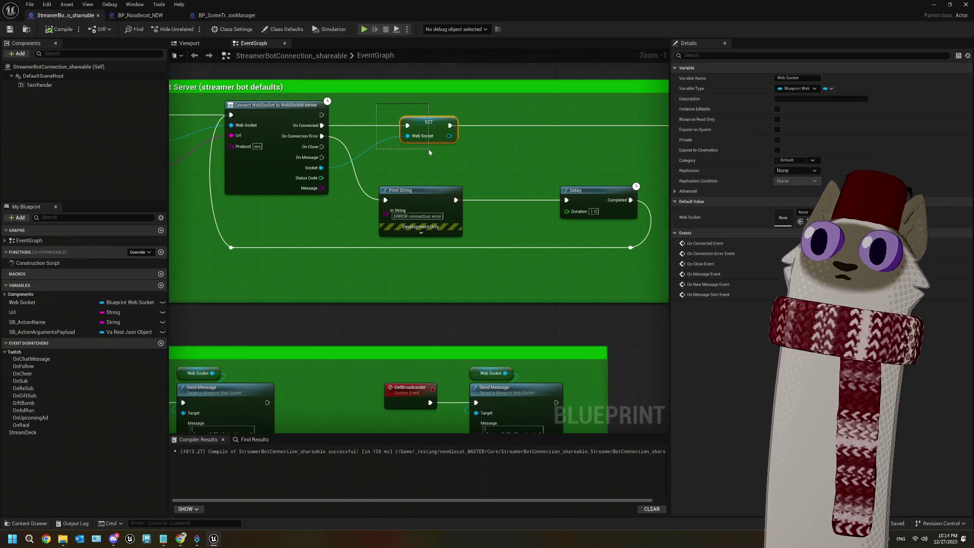
{"action": "scroll", "coordinate": [428, 152], "scroll_direction": "down", "scroll_amount": 3}
Pan to the large comment box with the Print String nodes, then bring up Streamer.bot
{"action": "mouse_move", "coordinate": [583, 426]}
{"action": "left_mouse_down"}
{"action": "mouse_move", "coordinate": [512, 386]}
{"action": "mouse_move", "coordinate": [442, 321]}
{"action": "left_mouse_up"}
{"action": "scroll", "coordinate": [431, 315], "scroll_direction": "up", "scroll_amount": 3}
{"action": "scroll", "coordinate": [424, 320], "scroll_direction": "up", "scroll_amount": 1}
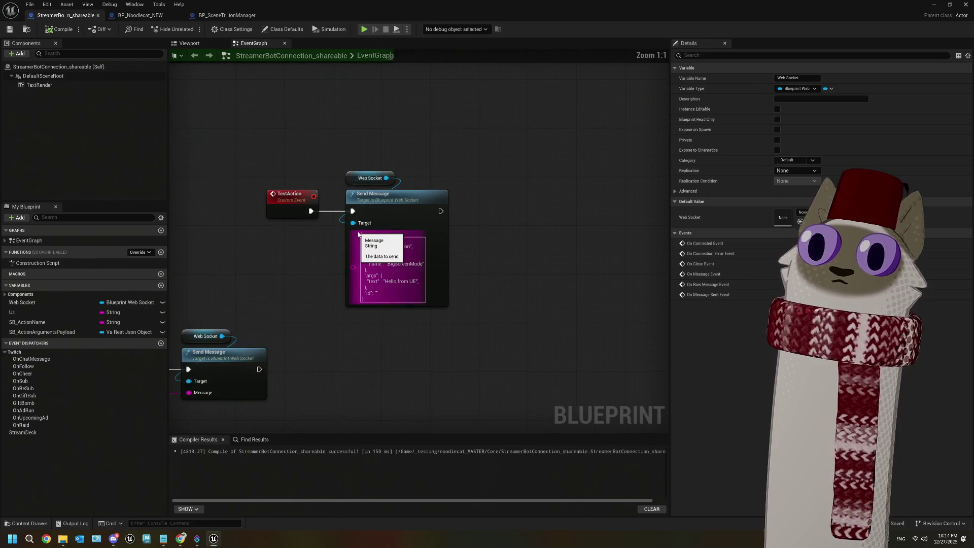
{"action": "left_click", "coordinate": [455, 339]}
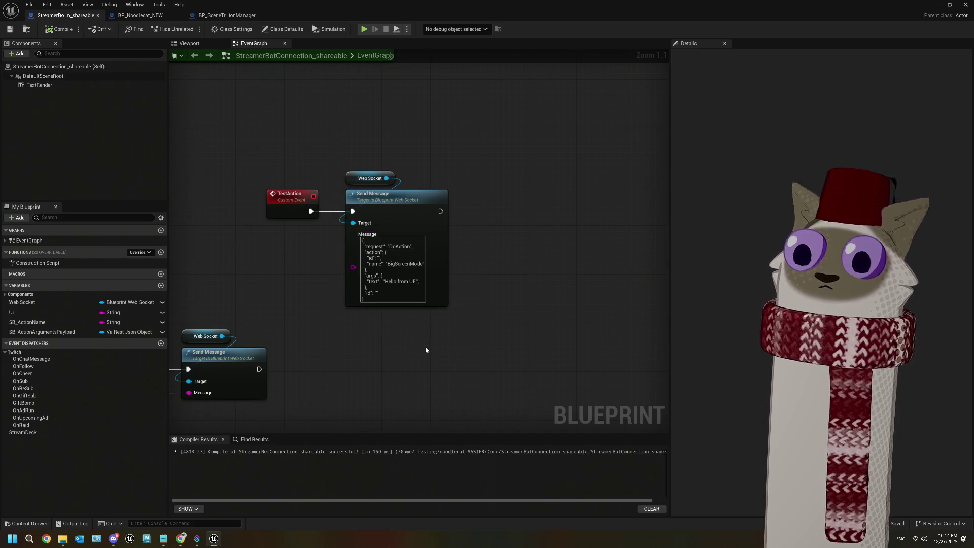
{"action": "left_click_drag", "start_coordinate": [400, 354], "coordinate": [410, 349]}
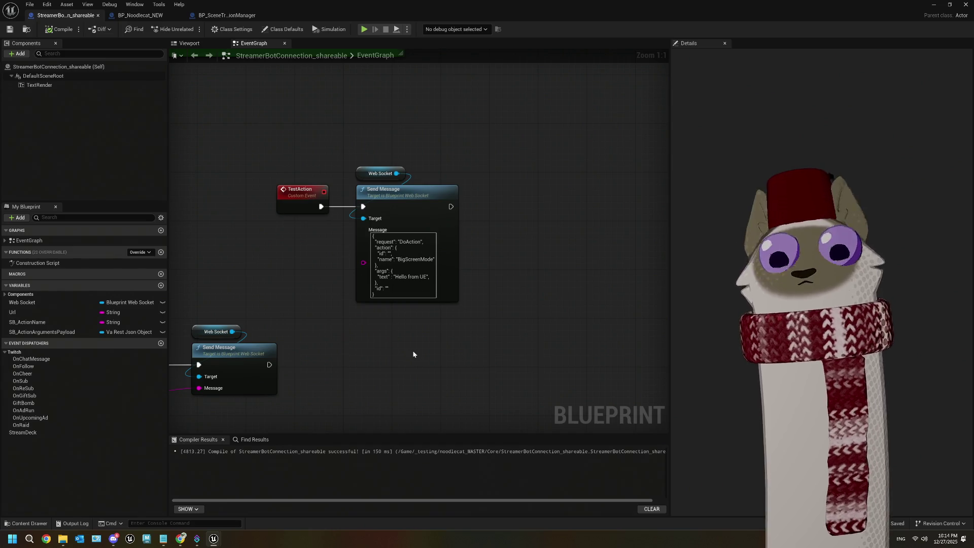
{"action": "scroll", "coordinate": [405, 289], "scroll_direction": "down", "scroll_amount": 8}
{"action": "left_click_drag", "start_coordinate": [406, 285], "coordinate": [360, 321]}
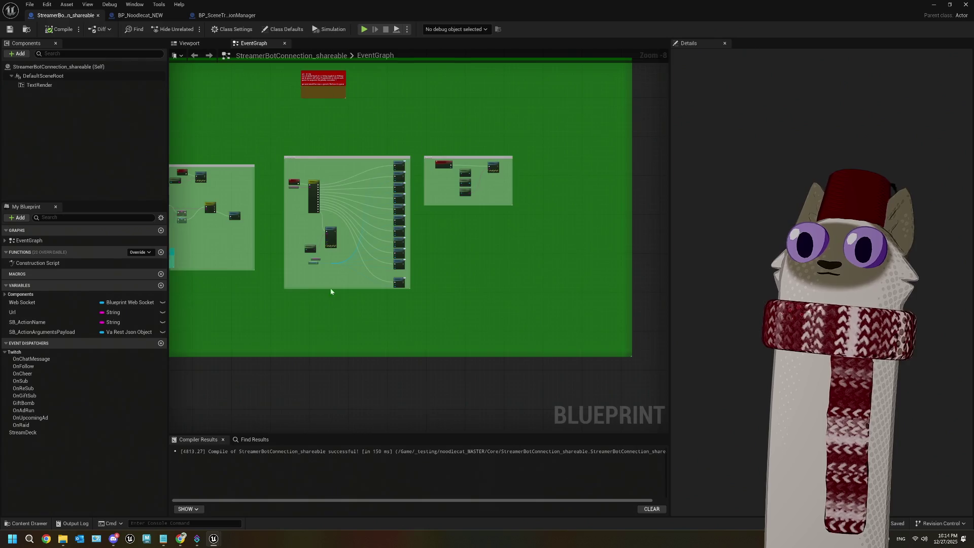
{"action": "scroll", "coordinate": [331, 294], "scroll_direction": "up", "scroll_amount": 6}
{"action": "mouse_move", "coordinate": [348, 278]}
{"action": "left_mouse_down"}
{"action": "mouse_move", "coordinate": [337, 343]}
{"action": "mouse_move", "coordinate": [374, 336]}
{"action": "left_mouse_up"}
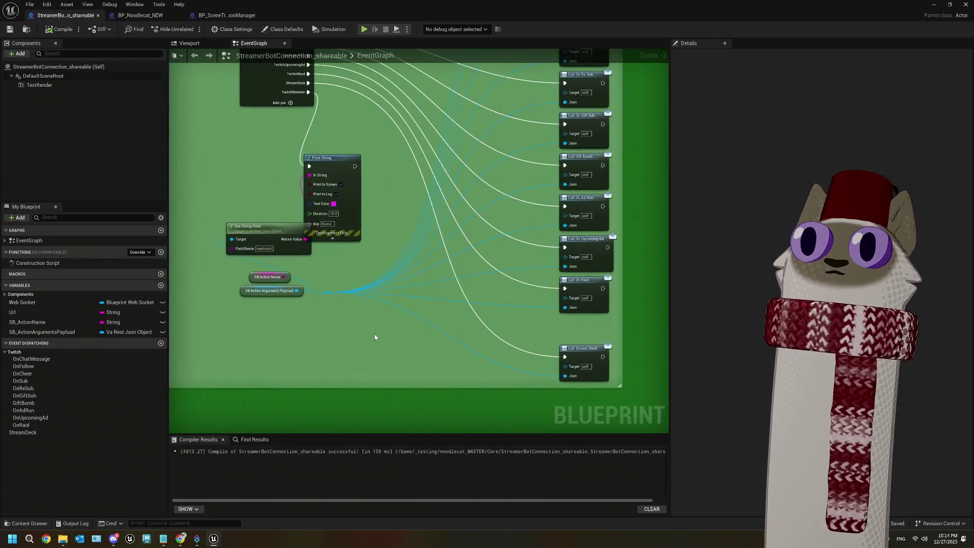
{"action": "scroll", "coordinate": [374, 337], "scroll_direction": "down", "scroll_amount": 1}
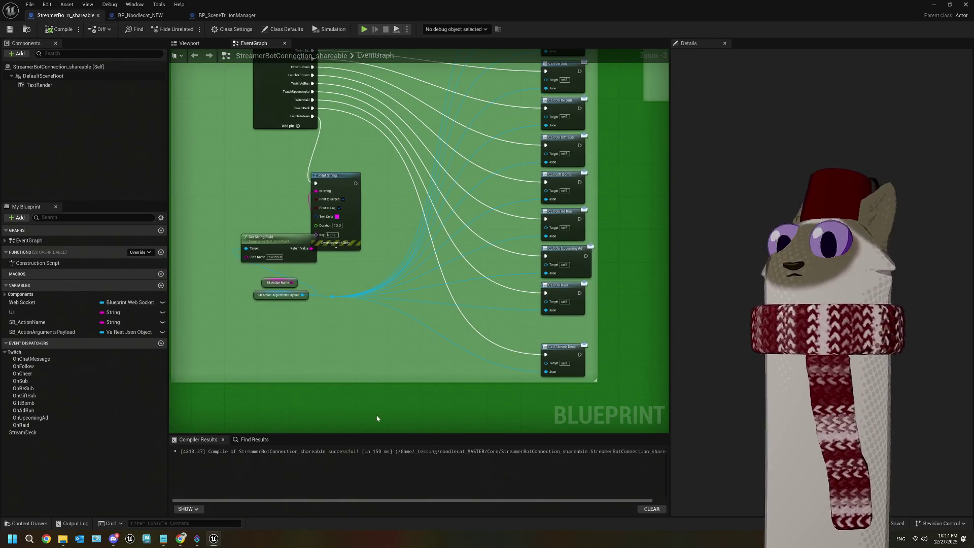
{"action": "left_click", "coordinate": [197, 538]}
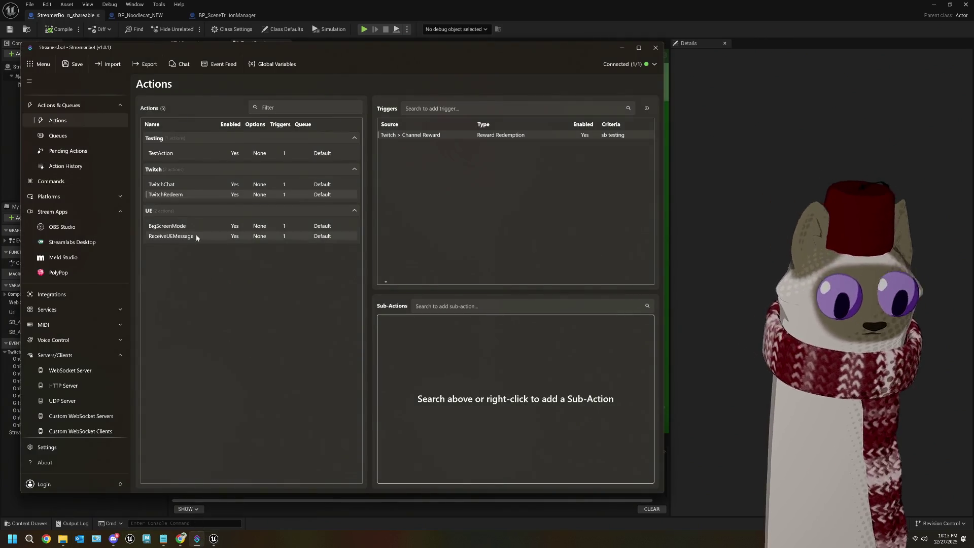
Rename the TwitchRedeem action to TwitchRedeemCoat and save Streamer.bot's settings
{"action": "right_click", "coordinate": [181, 197]}
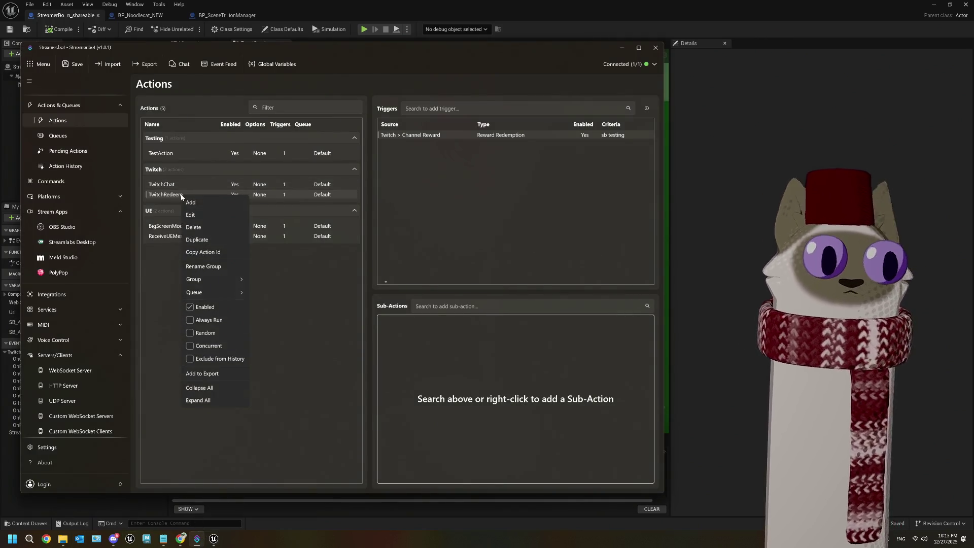
{"action": "left_click", "coordinate": [198, 215]}
{"action": "left_click_drag", "start_coordinate": [294, 227], "coordinate": [280, 230]}
{"action": "left_click", "coordinate": [299, 229]}
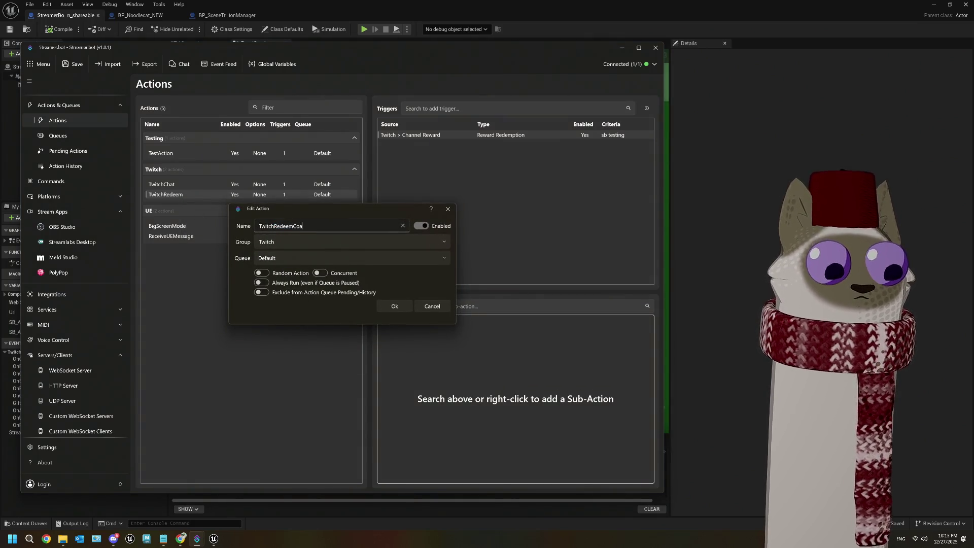
{"action": "type", "text": "t"}
{"action": "left_click", "coordinate": [410, 309]}
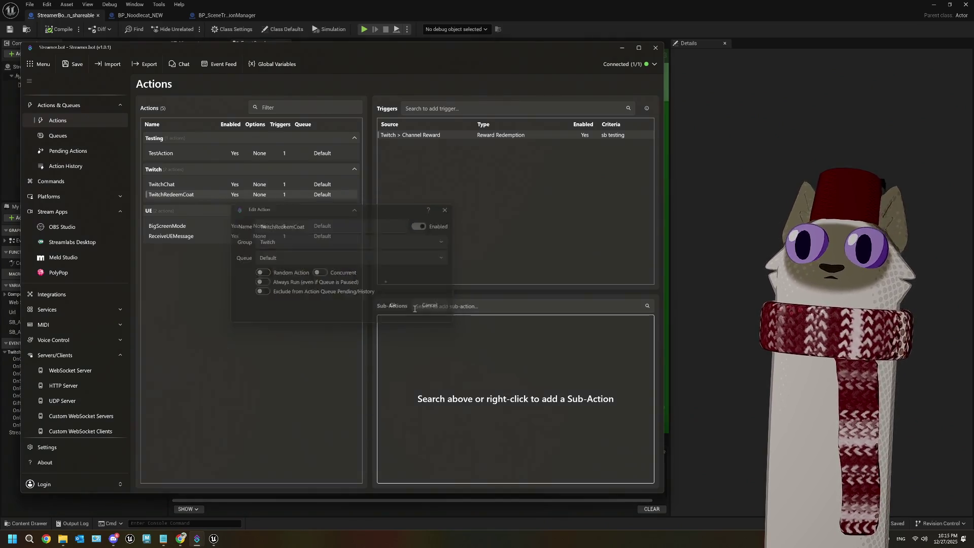
{"action": "left_click", "coordinate": [68, 66]}
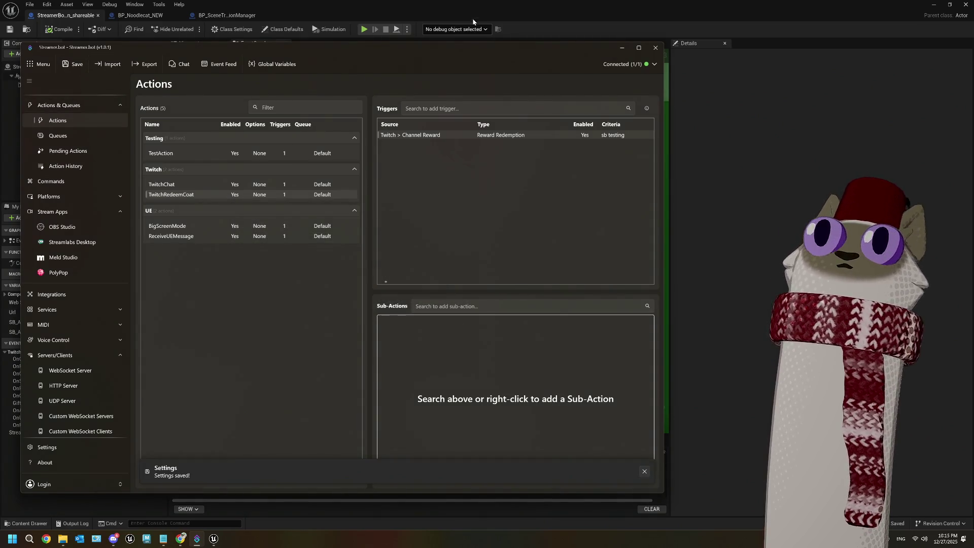
Back in the Unreal Blueprint, start editing the Switch node's newest pin name
{"action": "left_click", "coordinate": [472, 22]}
{"action": "left_click", "coordinate": [277, 142]}
{"action": "right_click", "coordinate": [277, 141]}
{"action": "left_click", "coordinate": [805, 211]}
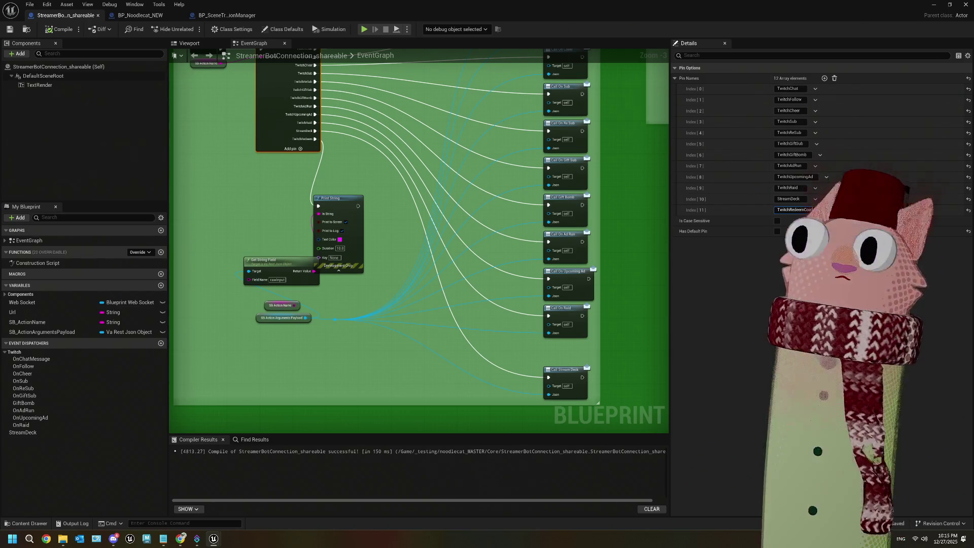
Commit the TwitchRedeemCoat pin name, wire it to the rawInput Print String, then compile and save
{"action": "key", "text": "Return"}
{"action": "left_click", "coordinate": [622, 245]}
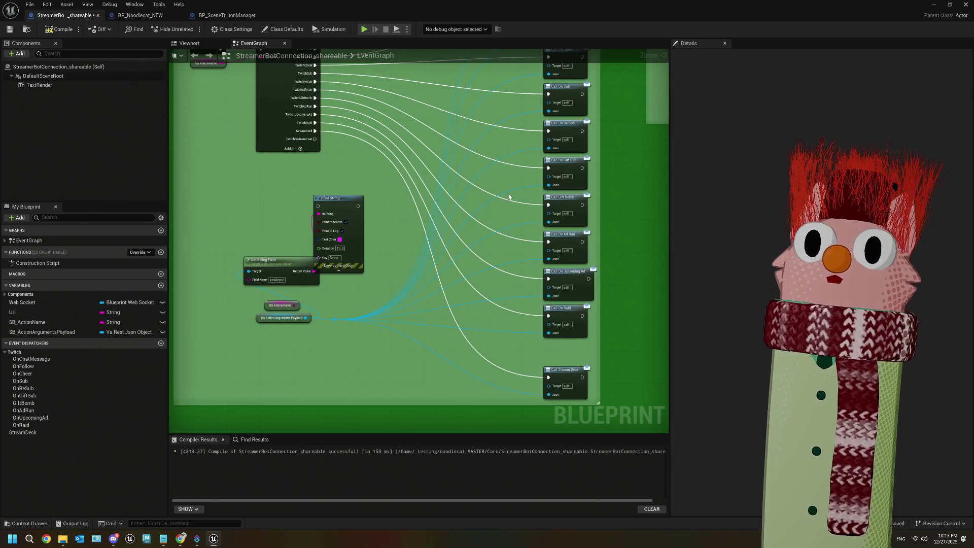
{"action": "left_click_drag", "start_coordinate": [315, 139], "coordinate": [318, 205]}
{"action": "left_click", "coordinate": [59, 29]}
{"action": "left_click", "coordinate": [10, 29]}
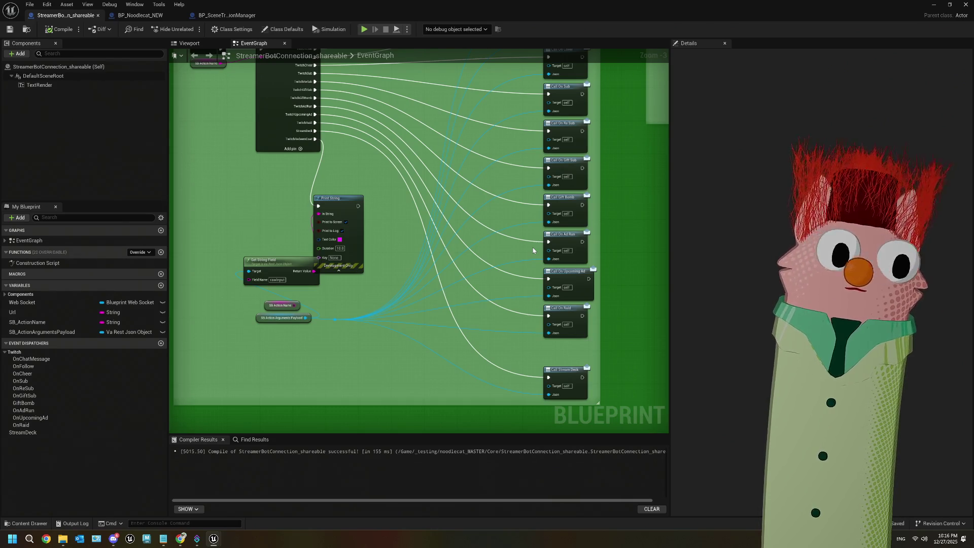
{"action": "scroll", "coordinate": [256, 284], "scroll_direction": "up", "scroll_amount": 3}
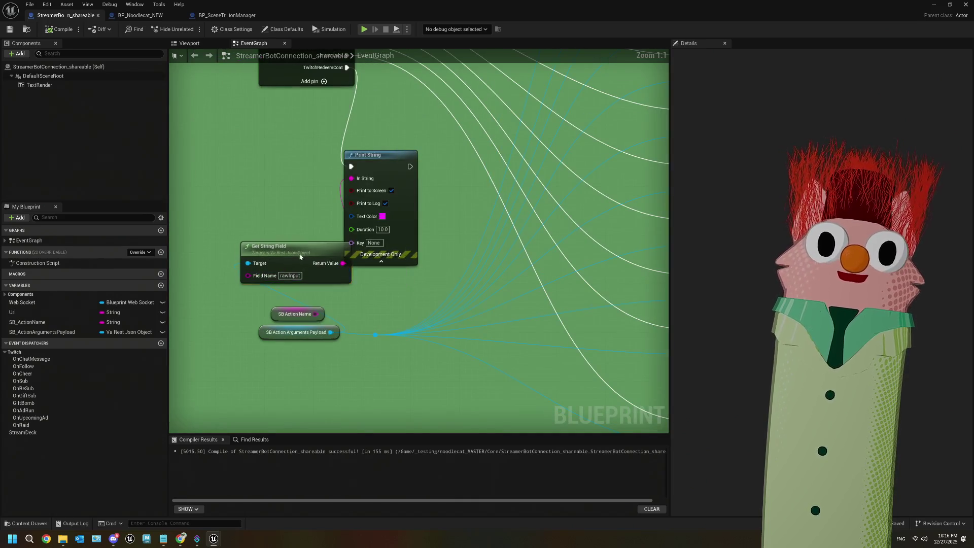
Move Get String Field left, save the Blueprint, and add a new event dispatcher
{"action": "left_click_drag", "start_coordinate": [274, 249], "coordinate": [246, 240]}
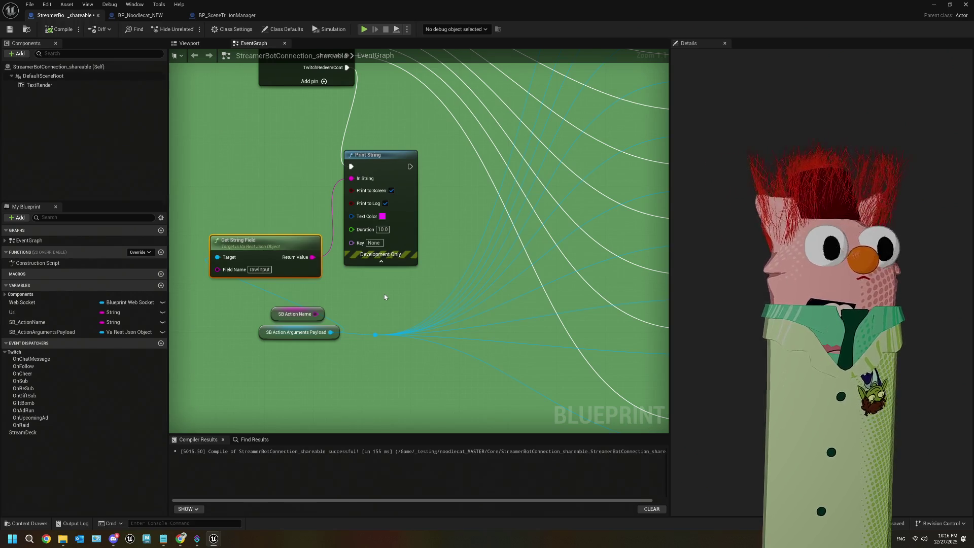
{"action": "left_click", "coordinate": [11, 29]}
{"action": "scroll", "coordinate": [391, 343], "scroll_direction": "down", "scroll_amount": 5}
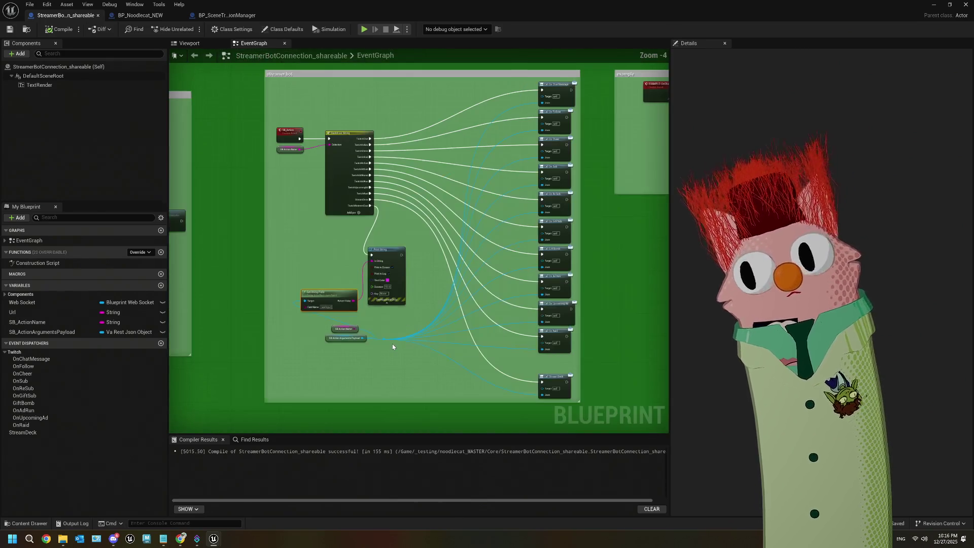
{"action": "scroll", "coordinate": [379, 335], "scroll_direction": "up", "scroll_amount": 2}
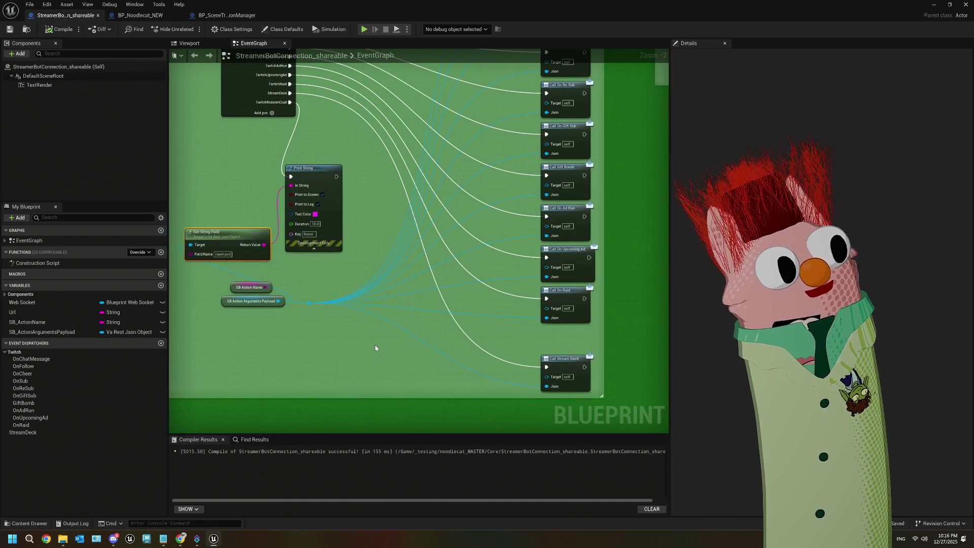
{"action": "mouse_move", "coordinate": [373, 333]}
{"action": "left_mouse_down"}
{"action": "mouse_move", "coordinate": [365, 322]}
{"action": "mouse_move", "coordinate": [379, 338]}
{"action": "left_mouse_up"}
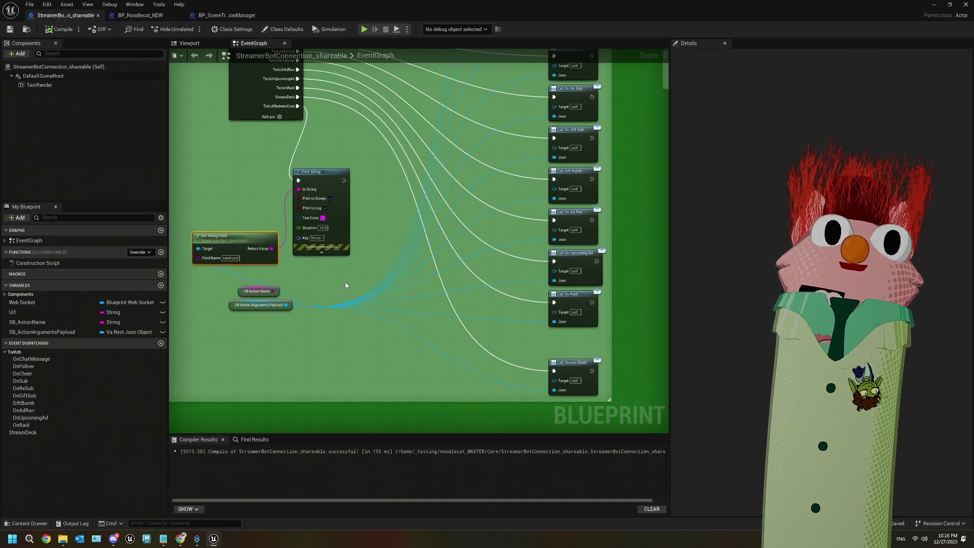
{"action": "left_click_drag", "start_coordinate": [292, 181], "coordinate": [283, 182]}
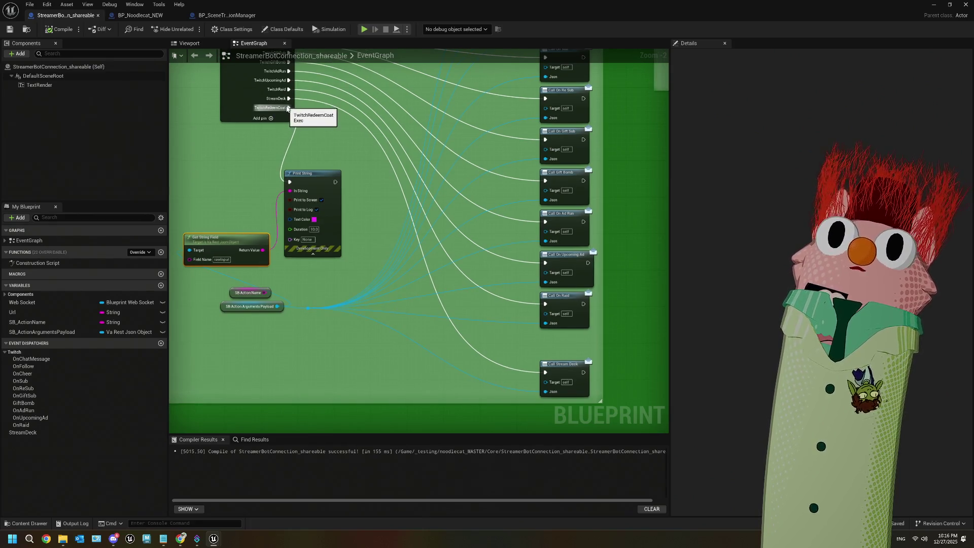
{"action": "left_click", "coordinate": [161, 343]}
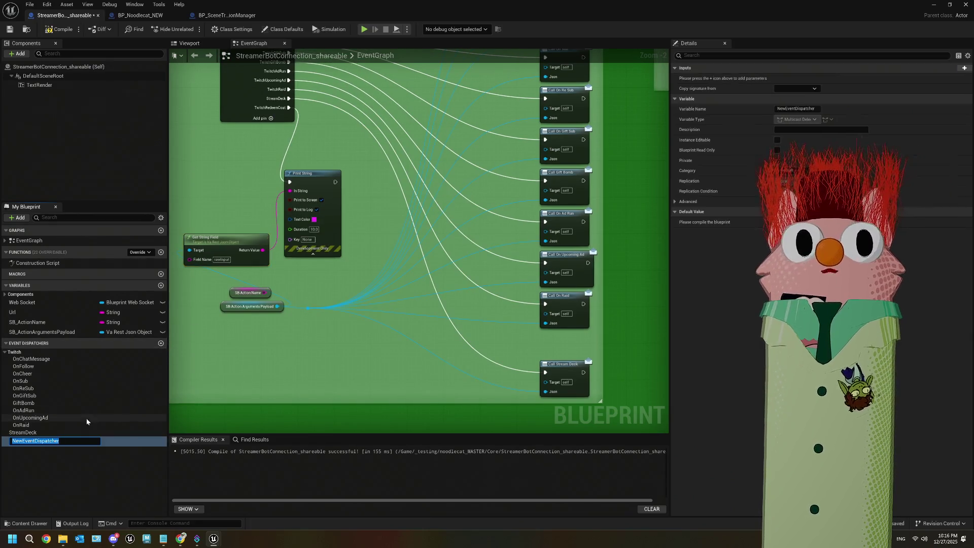
Name the dispatcher OnTwitchRedeemCoat, file it under Twitch, and place a Call node for it
{"action": "type", "text": "On"}
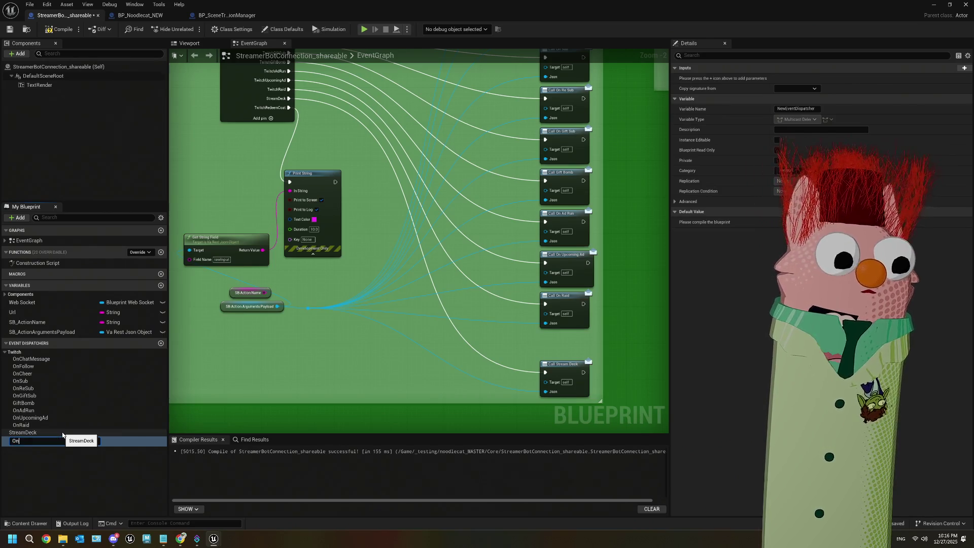
{"action": "type", "text": "TwitchR"}
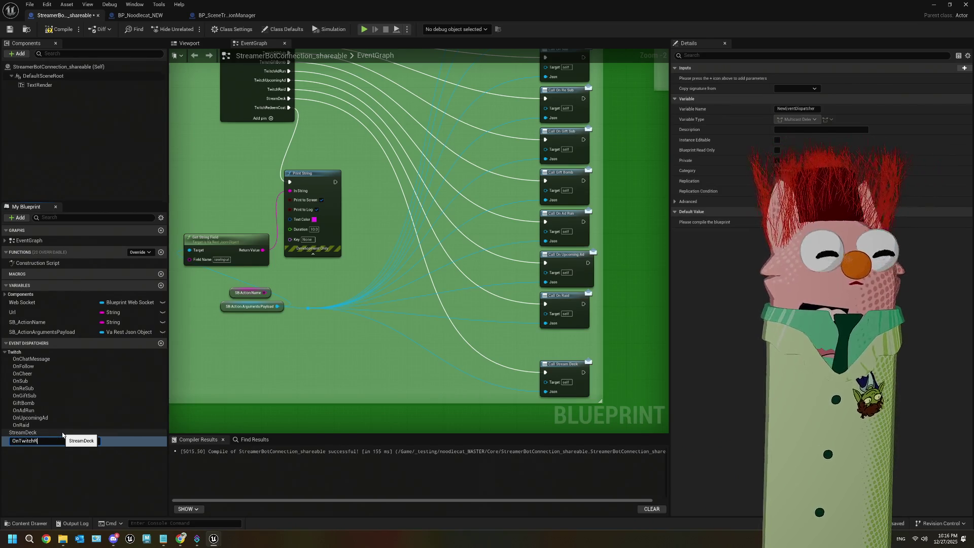
{"action": "type", "text": "edeemCoat"}
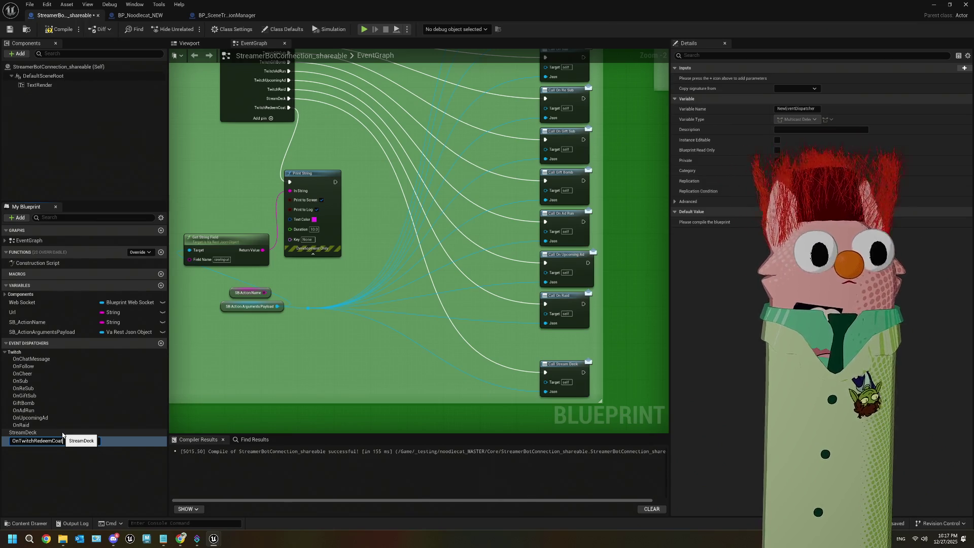
{"action": "key", "text": "Return"}
{"action": "mouse_move", "coordinate": [26, 443]}
{"action": "left_mouse_down"}
{"action": "mouse_move", "coordinate": [20, 354]}
{"action": "mouse_move", "coordinate": [436, 404]}
{"action": "left_mouse_up"}
{"action": "left_click", "coordinate": [447, 409]}
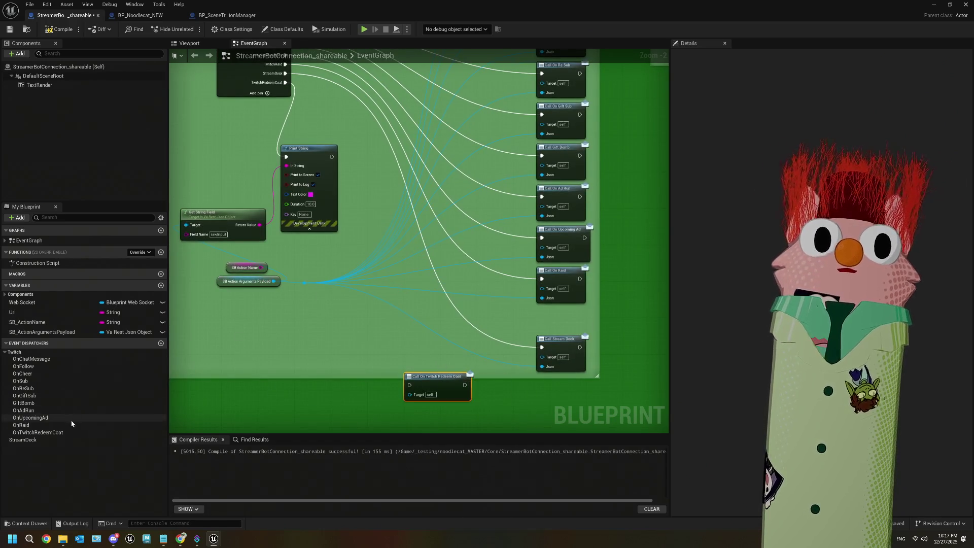
Move the Get String Field node up beside the Print String node
{"action": "left_click", "coordinate": [553, 369]}
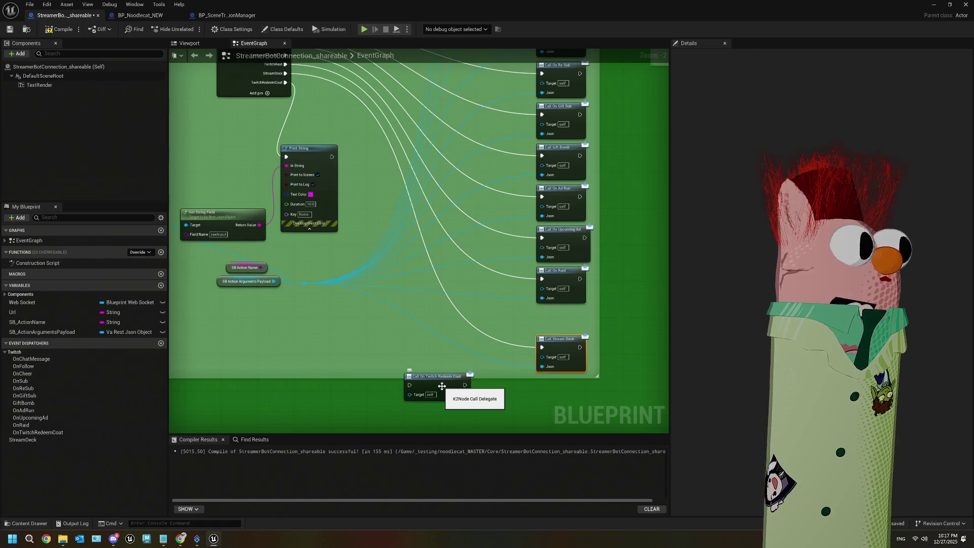
{"action": "mouse_move", "coordinate": [293, 278]}
{"action": "left_mouse_down"}
{"action": "mouse_move", "coordinate": [442, 287]}
{"action": "mouse_move", "coordinate": [456, 303]}
{"action": "left_mouse_up"}
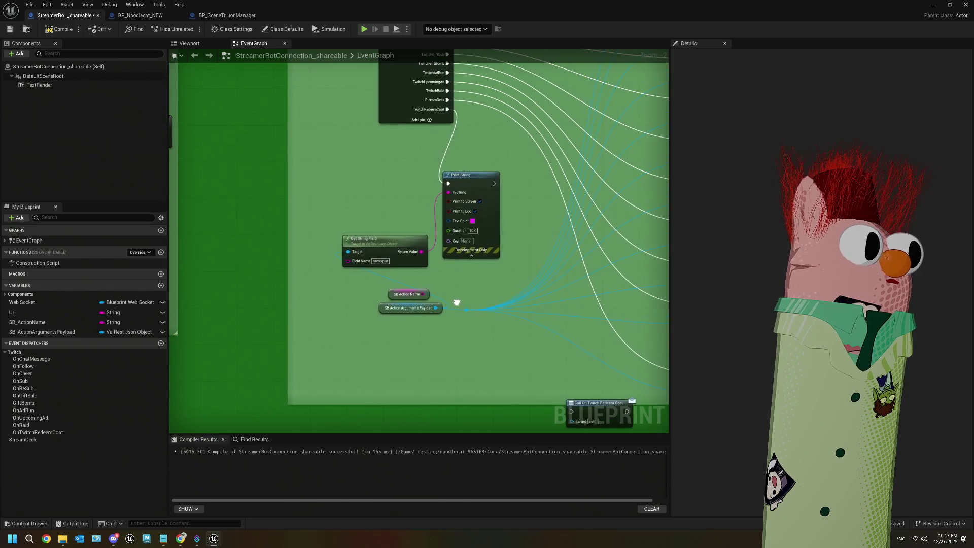
{"action": "scroll", "coordinate": [428, 331], "scroll_direction": "up", "scroll_amount": 1}
{"action": "left_click_drag", "start_coordinate": [377, 265], "coordinate": [379, 210]}
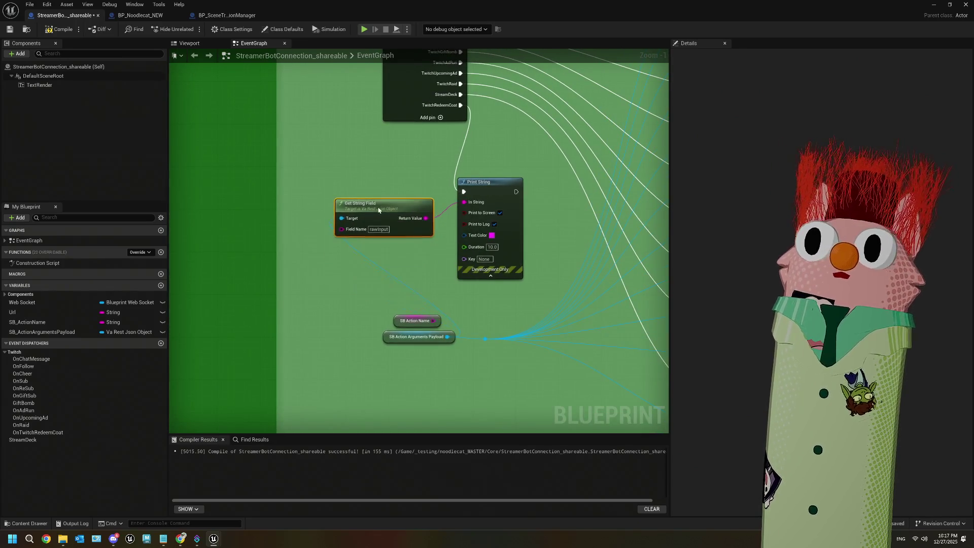
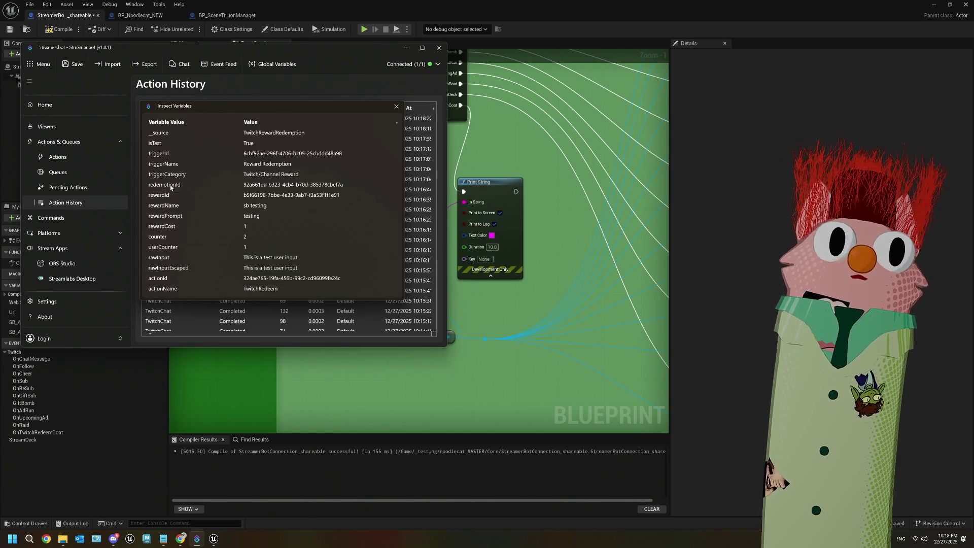
Move the Inspect Variables window aside and scroll the Action History to review the TwitchRedeem variables
{"action": "left_click_drag", "start_coordinate": [196, 109], "coordinate": [239, 269]}
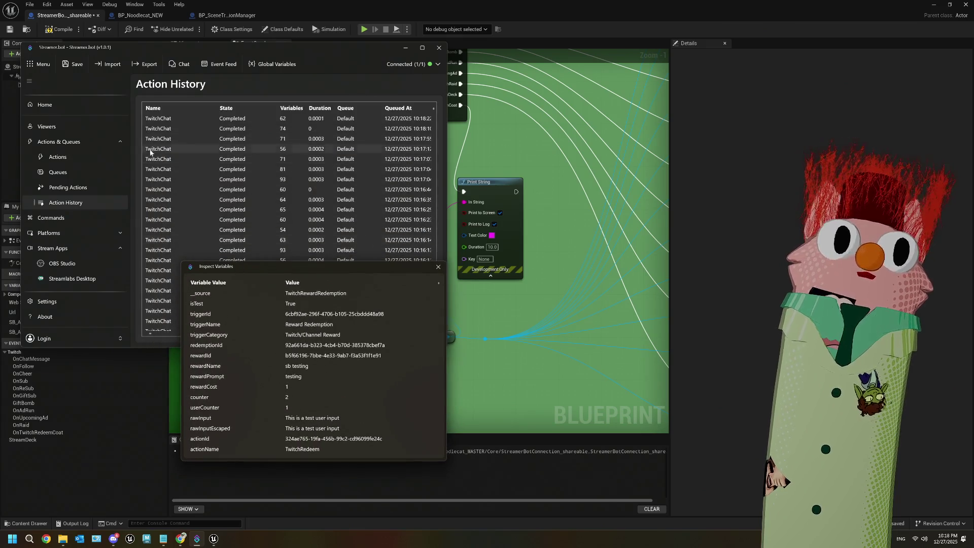
{"action": "scroll", "coordinate": [179, 249], "scroll_direction": "down", "scroll_amount": 4}
{"action": "mouse_move", "coordinate": [253, 271]}
{"action": "left_mouse_down"}
{"action": "mouse_move", "coordinate": [264, 267]}
{"action": "mouse_move", "coordinate": [252, 186]}
{"action": "mouse_move", "coordinate": [225, 100]}
{"action": "left_mouse_up"}
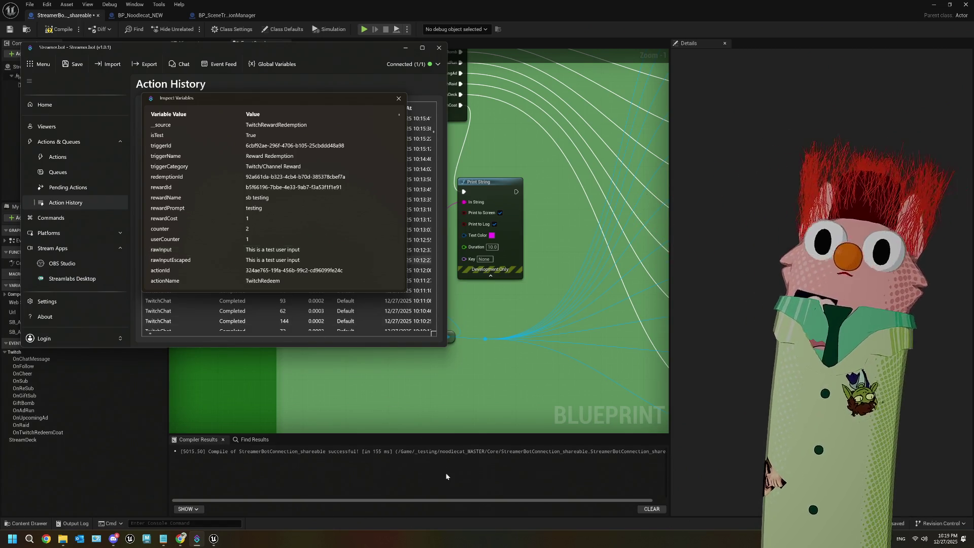
Back in the Unreal graph, lower the Get String Field node and select the Call On Twitch Redeem Coat node
{"action": "left_click", "coordinate": [457, 382]}
{"action": "mouse_move", "coordinate": [374, 210]}
{"action": "left_mouse_down"}
{"action": "mouse_move", "coordinate": [358, 212]}
{"action": "mouse_move", "coordinate": [372, 219]}
{"action": "mouse_move", "coordinate": [382, 204]}
{"action": "mouse_move", "coordinate": [379, 224]}
{"action": "mouse_move", "coordinate": [334, 223]}
{"action": "left_mouse_up"}
{"action": "scroll", "coordinate": [400, 296], "scroll_direction": "down", "scroll_amount": 2}
{"action": "left_click_drag", "start_coordinate": [400, 296], "coordinate": [216, 178]}
{"action": "left_click", "coordinate": [418, 311]}
{"action": "right_click", "coordinate": [418, 310]}
{"action": "left_click", "coordinate": [410, 306]}
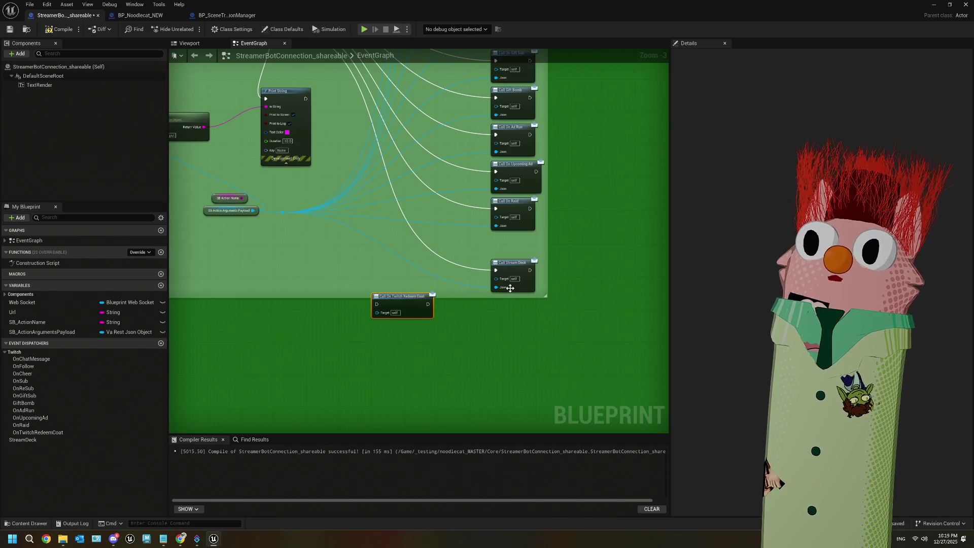
Place the redeem call under Call Stream Deck and show the OnTwitchRedeemCoat dispatcher's properties
{"action": "scroll", "coordinate": [398, 319], "scroll_direction": "up", "scroll_amount": 2}
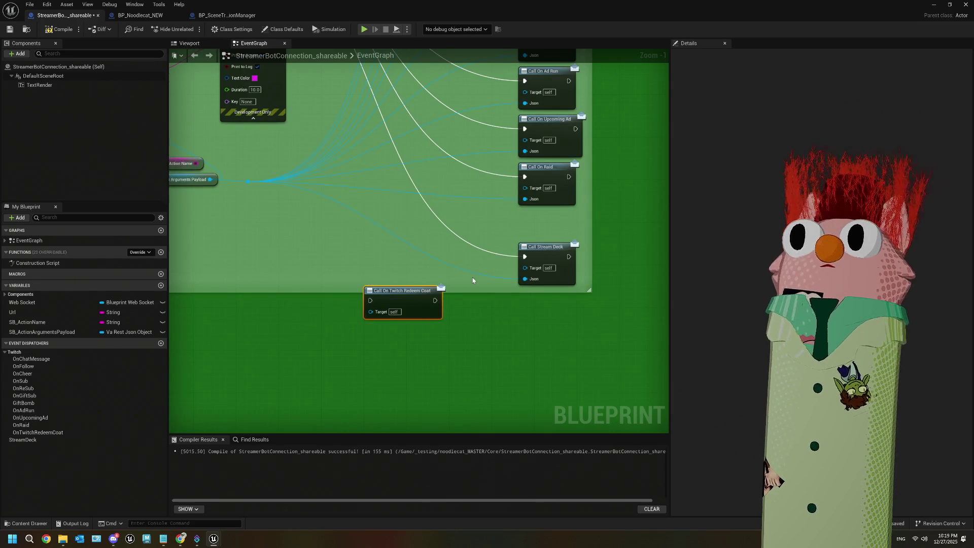
{"action": "scroll", "coordinate": [394, 316], "scroll_direction": "down", "scroll_amount": 2}
{"action": "mouse_move", "coordinate": [397, 311]}
{"action": "left_mouse_down"}
{"action": "mouse_move", "coordinate": [332, 276]}
{"action": "mouse_move", "coordinate": [336, 344]}
{"action": "mouse_move", "coordinate": [351, 219]}
{"action": "left_mouse_up"}
{"action": "scroll", "coordinate": [372, 224], "scroll_direction": "up", "scroll_amount": 2}
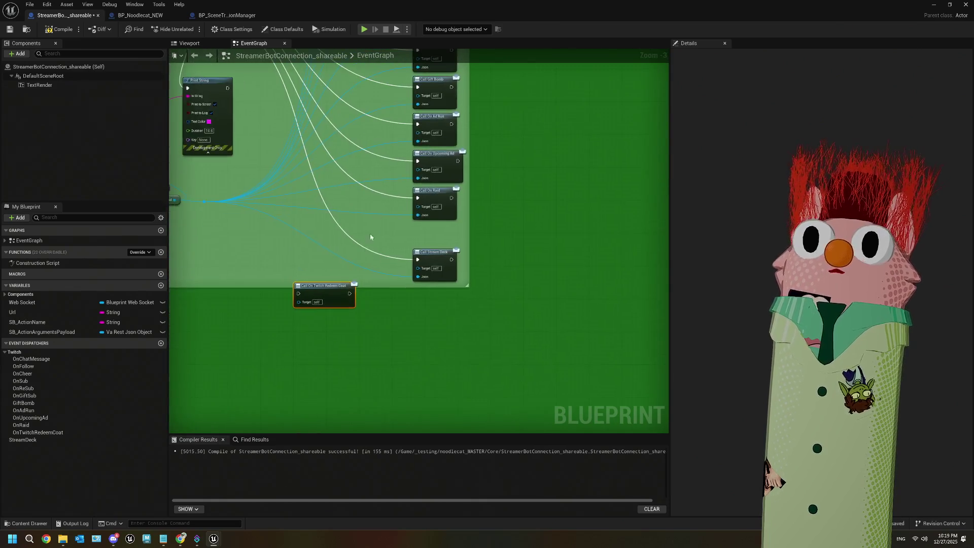
{"action": "left_click", "coordinate": [434, 281]}
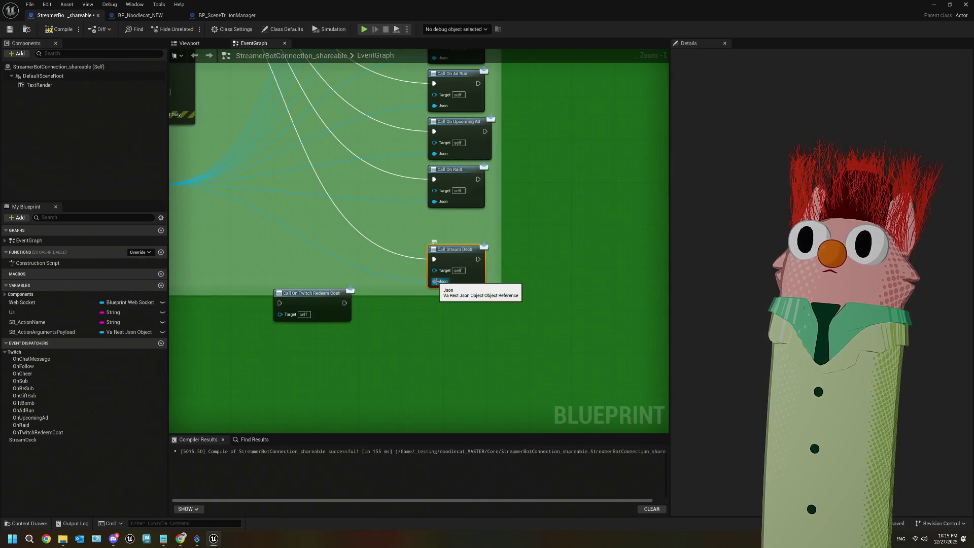
{"action": "left_click_drag", "start_coordinate": [318, 277], "coordinate": [452, 296]}
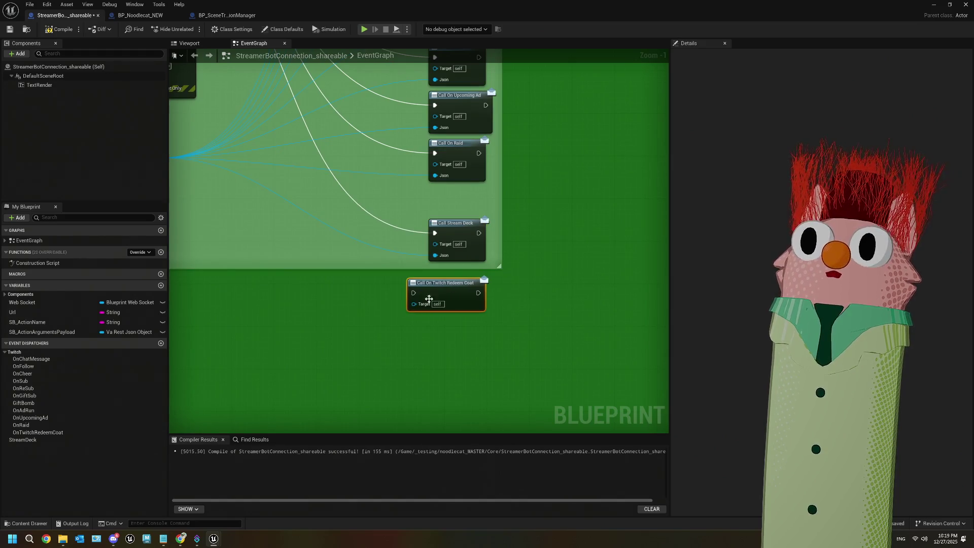
{"action": "left_click", "coordinate": [38, 432]}
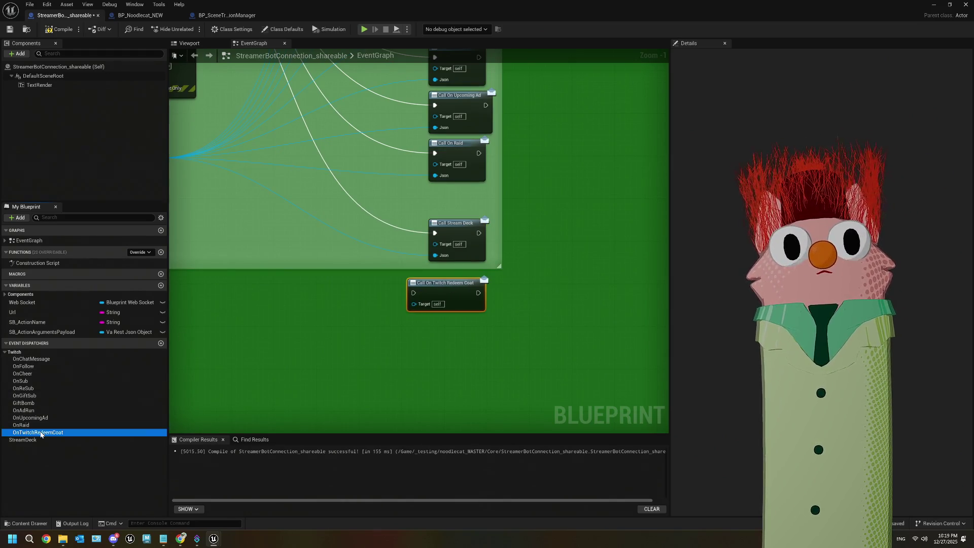
Add an input named Json of type Va Rest Json Object to OnTwitchRedeemCoat
{"action": "left_click", "coordinate": [59, 29]}
{"action": "left_click", "coordinate": [10, 29]}
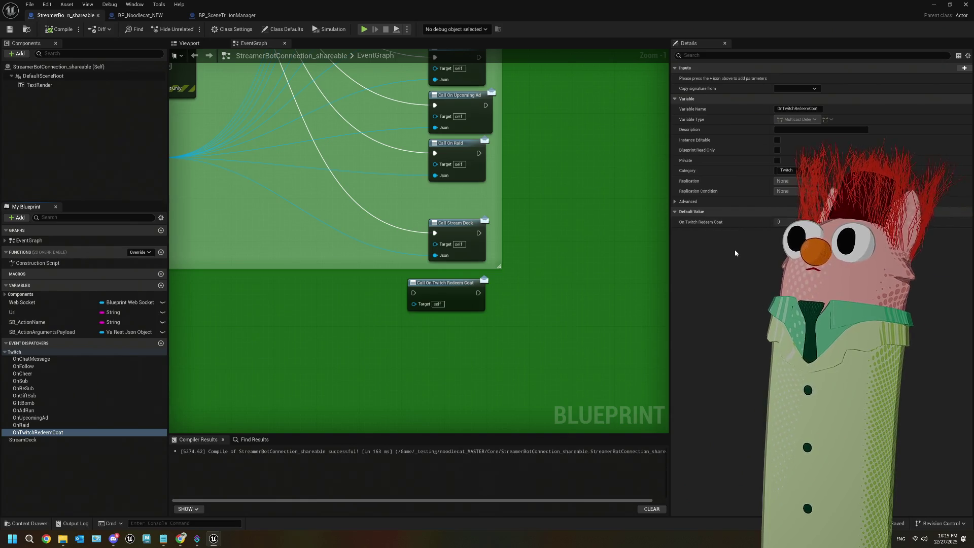
{"action": "left_click", "coordinate": [964, 67]}
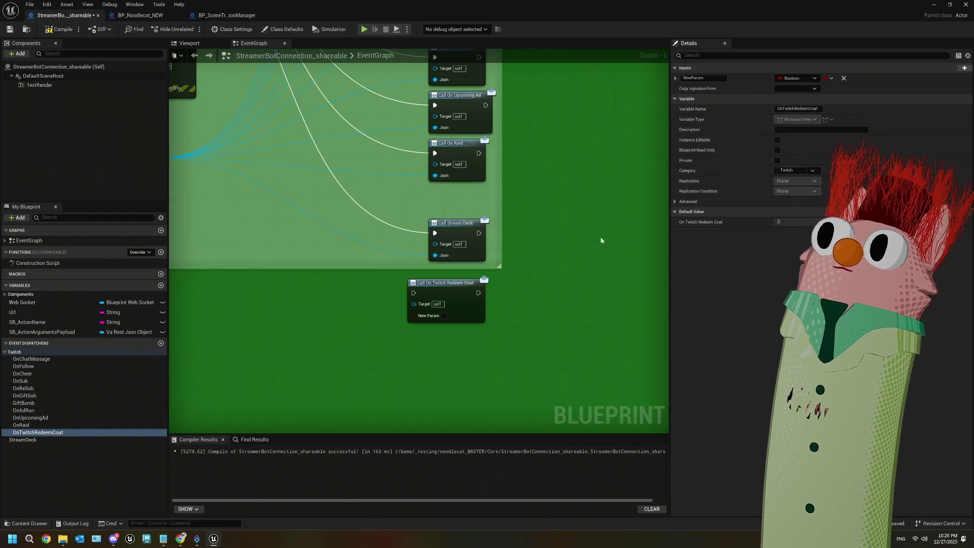
{"action": "left_click", "coordinate": [700, 77]}
{"action": "type", "text": "Json"}
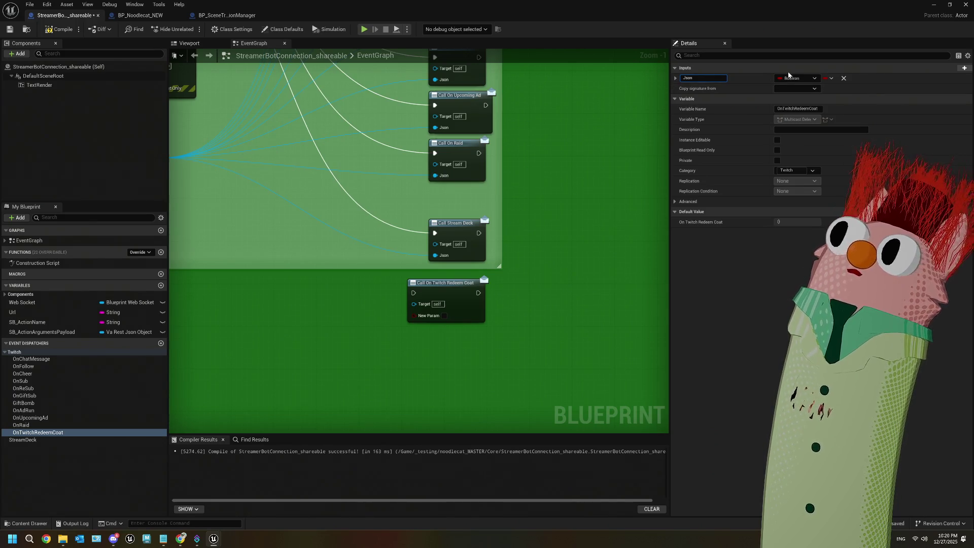
{"action": "left_click", "coordinate": [802, 79]}
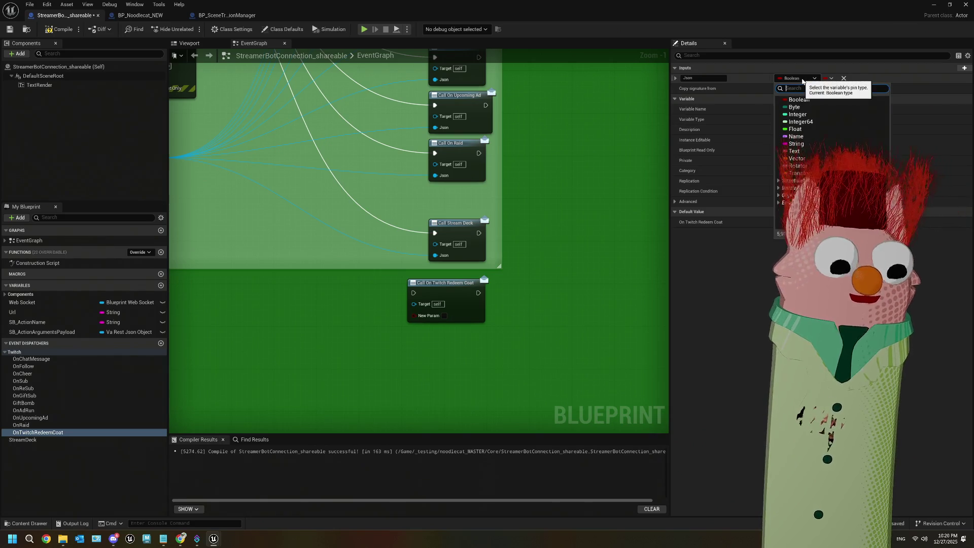
{"action": "type", "text": "varest"}
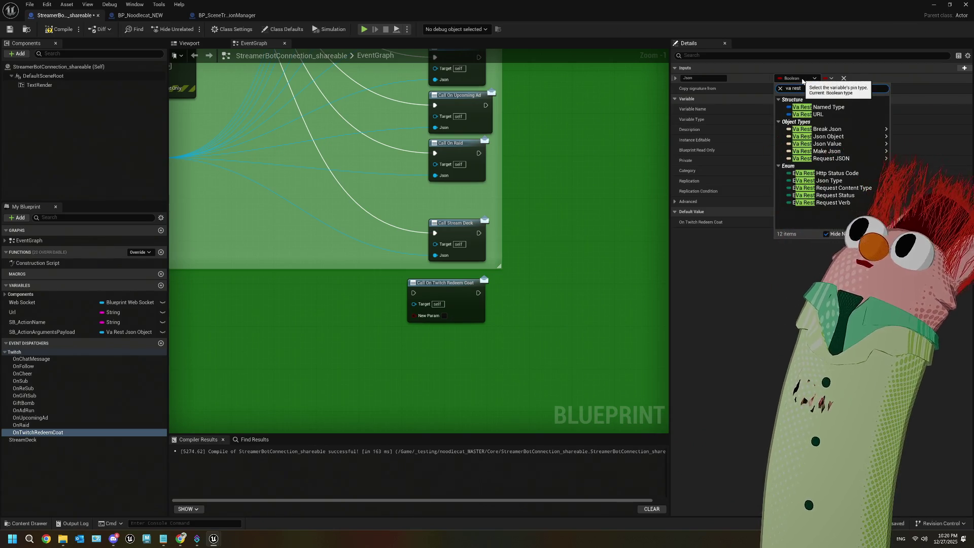
{"action": "mouse_move", "coordinate": [839, 139]}
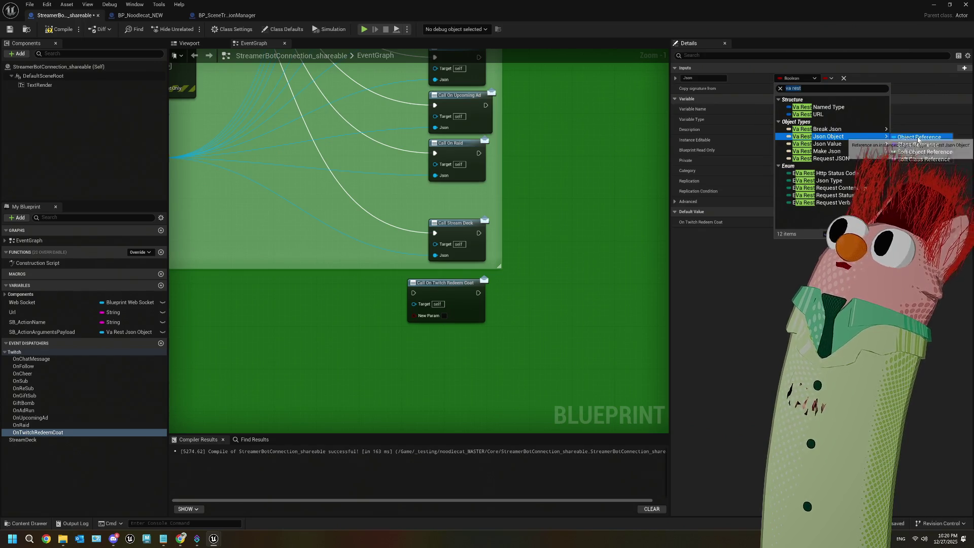
{"action": "left_click", "coordinate": [919, 137]}
Wire the action payload to the Json pin and TwitchRedeemCoat's exec into the redeem call
{"action": "left_click_drag", "start_coordinate": [336, 330], "coordinate": [485, 325]}
{"action": "mouse_move", "coordinate": [306, 151]}
{"action": "left_mouse_down"}
{"action": "mouse_move", "coordinate": [561, 348]}
{"action": "mouse_move", "coordinate": [572, 318]}
{"action": "mouse_move", "coordinate": [562, 308]}
{"action": "left_mouse_up"}
{"action": "left_click", "coordinate": [588, 288]}
{"action": "scroll", "coordinate": [588, 347], "scroll_direction": "down", "scroll_amount": 2}
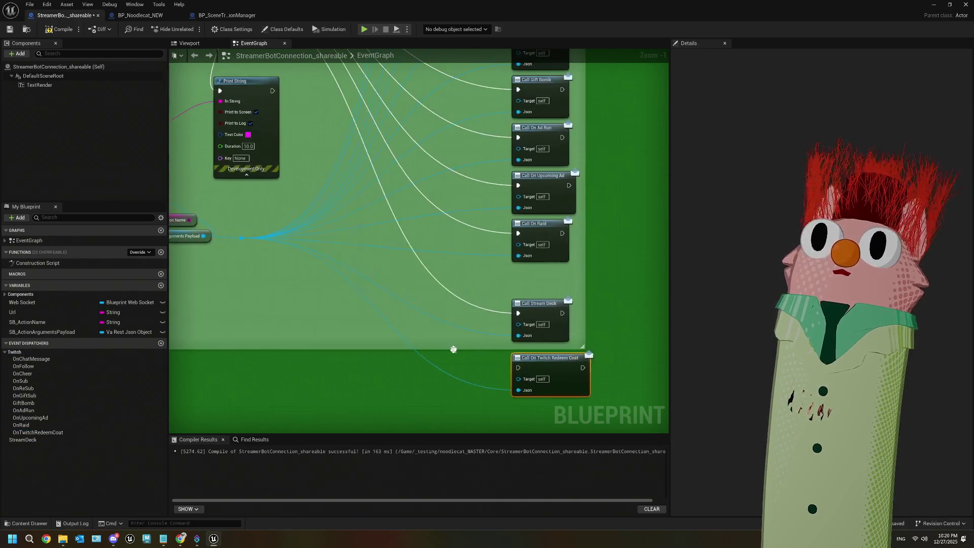
{"action": "mouse_move", "coordinate": [285, 91]}
{"action": "left_mouse_down"}
{"action": "mouse_move", "coordinate": [500, 387]}
{"action": "mouse_move", "coordinate": [521, 373]}
{"action": "left_mouse_up"}
{"action": "left_click_drag", "start_coordinate": [308, 243], "coordinate": [363, 286]}
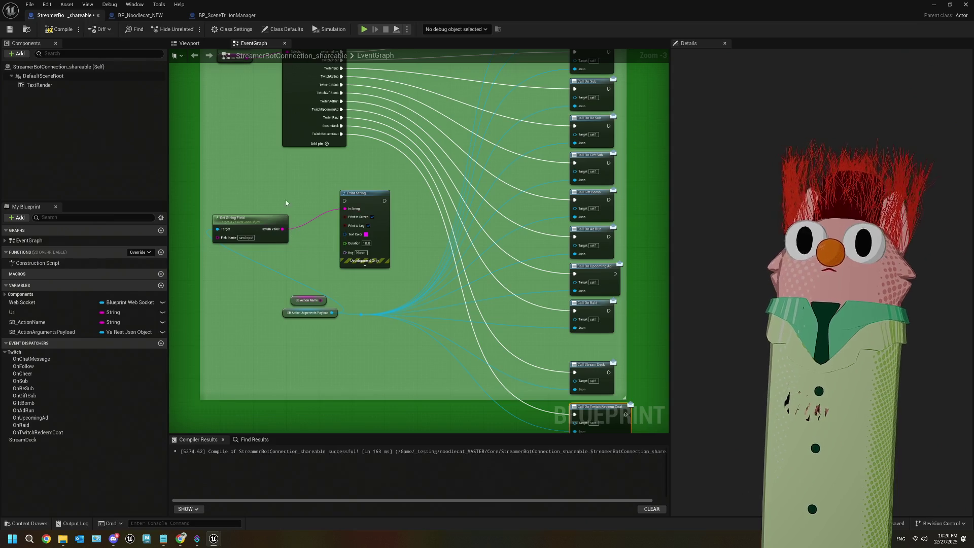
Compile and save StreamerBotConnection_shareable, then return to the Noodlecat_Env level editor
{"action": "left_click_drag", "start_coordinate": [272, 195], "coordinate": [301, 248]}
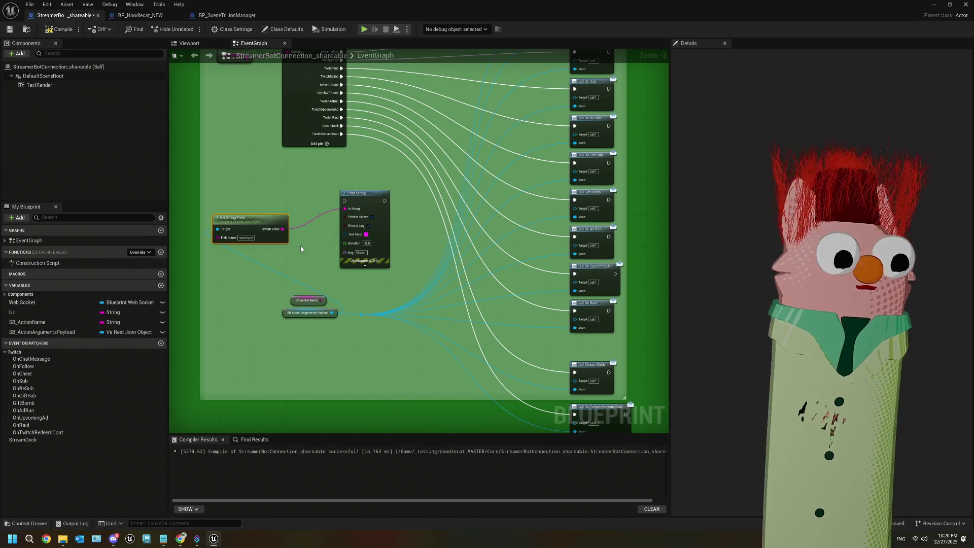
{"action": "left_click", "coordinate": [60, 29]}
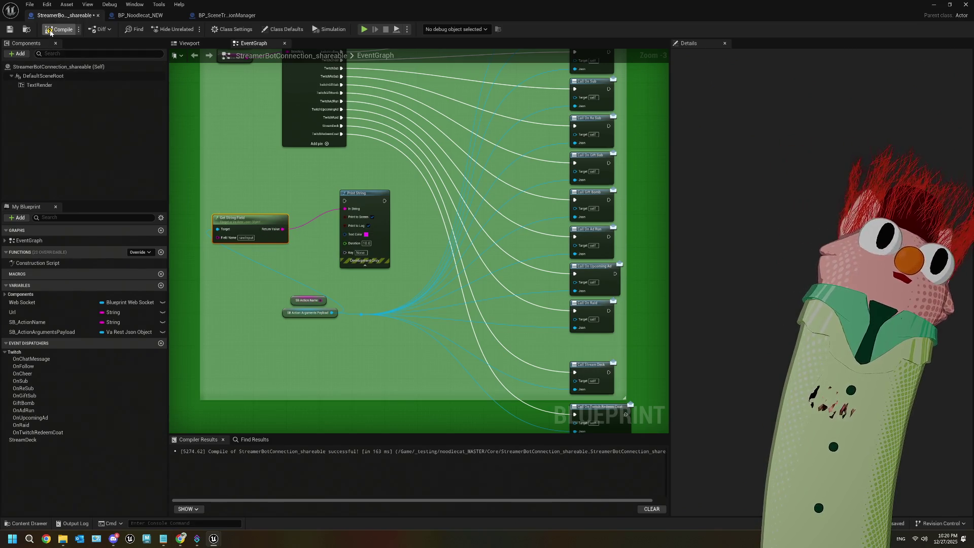
{"action": "left_click", "coordinate": [10, 29]}
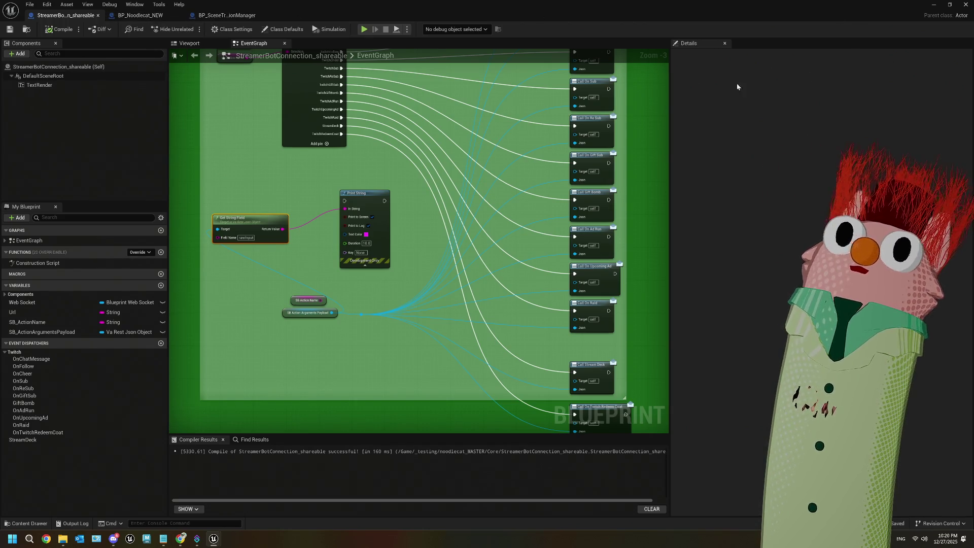
{"action": "left_click", "coordinate": [933, 5]}
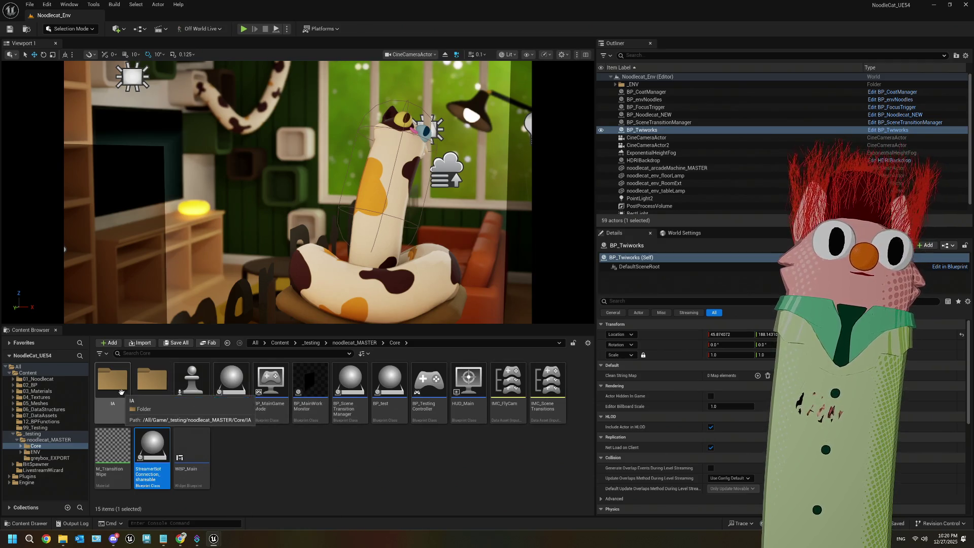
Open BP_CoatManager from the noodlecat_MASTER folder and bring its BeginPlay nodes into view
{"action": "left_click", "coordinate": [354, 343]}
{"action": "left_click", "coordinate": [274, 386]}
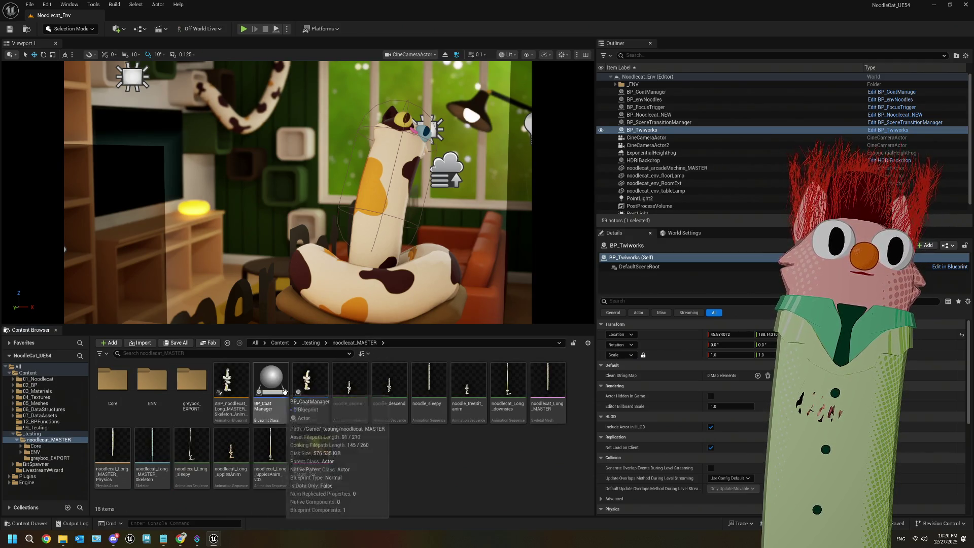
{"action": "double_click", "coordinate": [276, 387]}
{"action": "scroll", "coordinate": [350, 324], "scroll_direction": "down", "scroll_amount": 2}
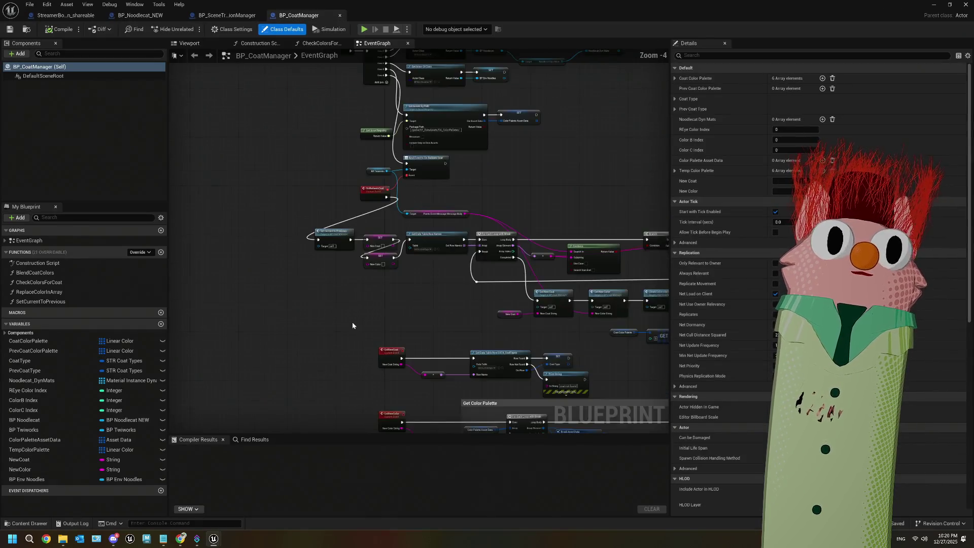
{"action": "scroll", "coordinate": [400, 307], "scroll_direction": "down", "scroll_amount": 3}
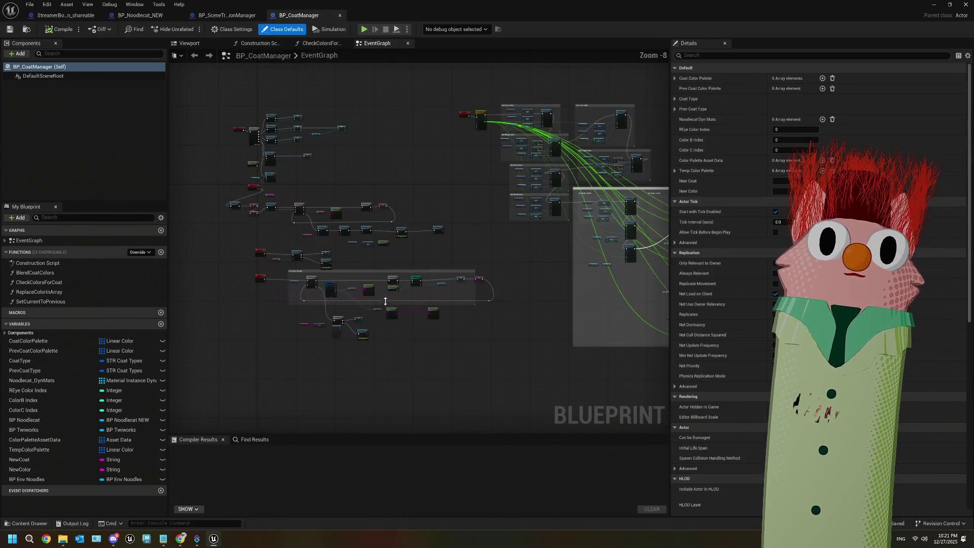
{"action": "scroll", "coordinate": [369, 293], "scroll_direction": "up", "scroll_amount": 4}
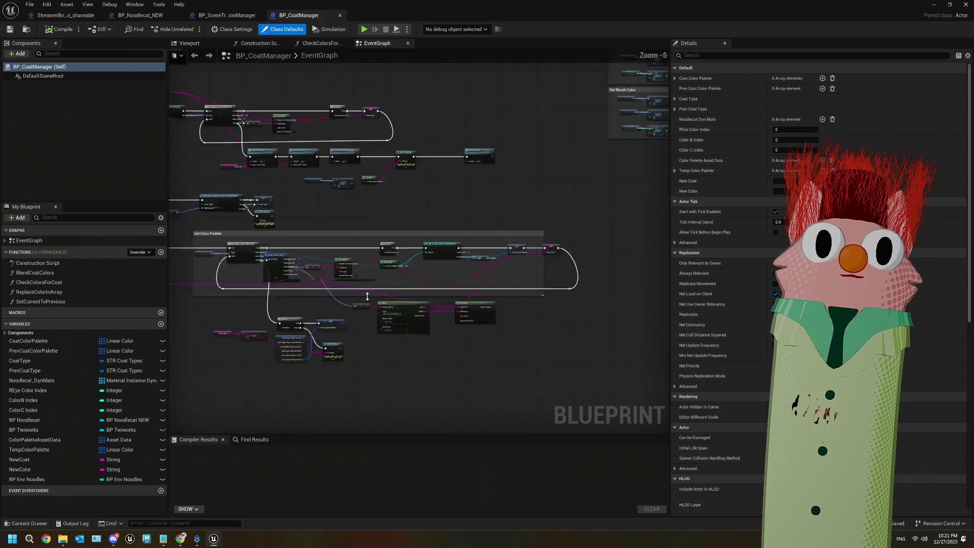
{"action": "scroll", "coordinate": [402, 338], "scroll_direction": "down", "scroll_amount": 2}
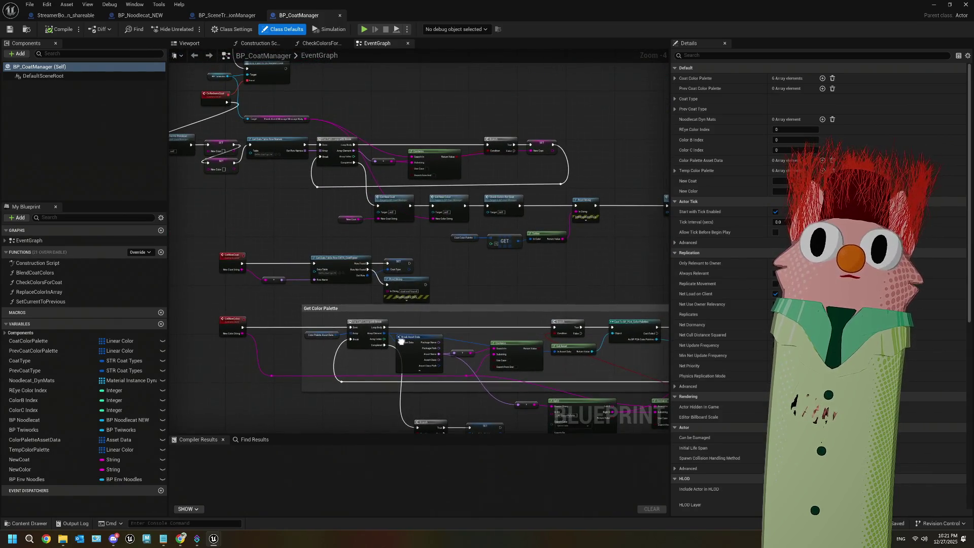
{"action": "mouse_move", "coordinate": [398, 284]}
{"action": "left_mouse_down"}
{"action": "mouse_move", "coordinate": [448, 304]}
{"action": "mouse_move", "coordinate": [464, 293]}
{"action": "left_mouse_up"}
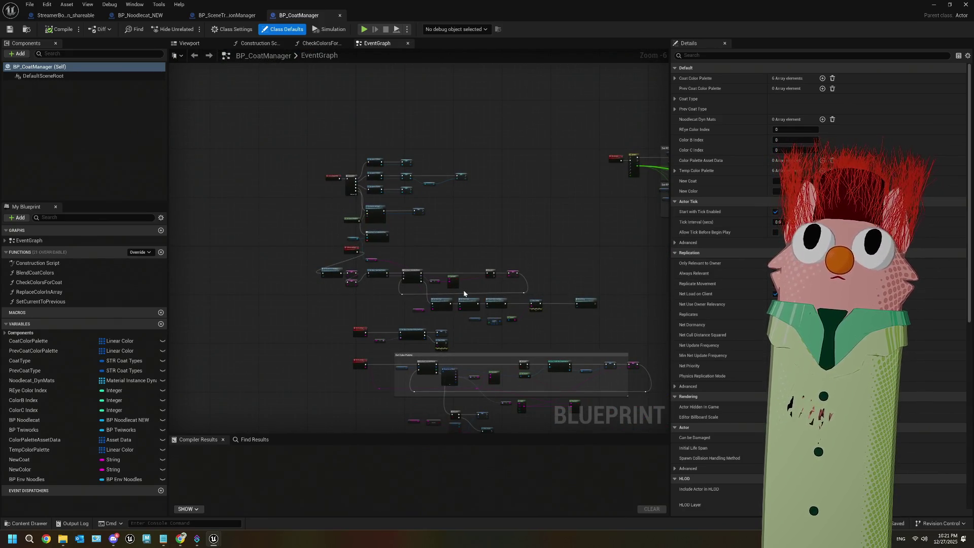
{"action": "scroll", "coordinate": [397, 252], "scroll_direction": "up", "scroll_amount": 3}
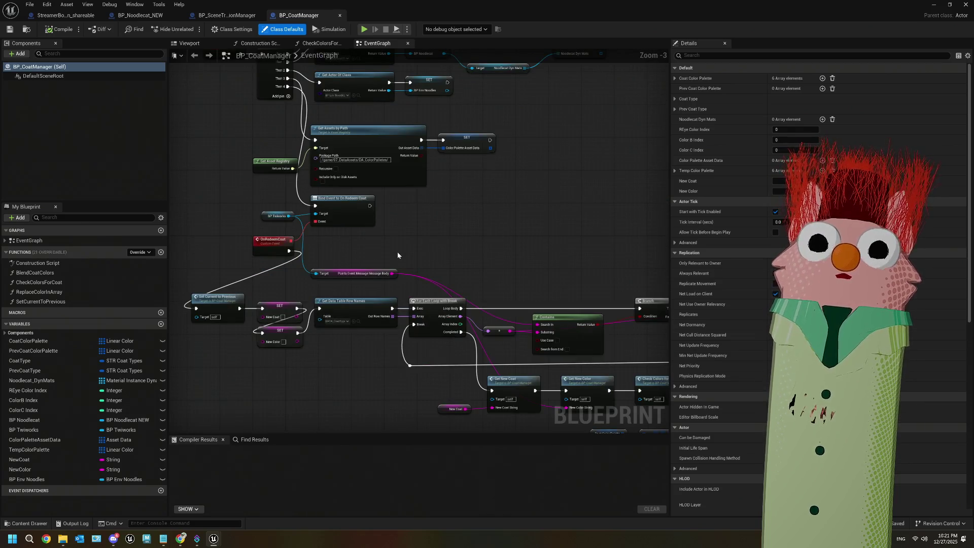
{"action": "mouse_move", "coordinate": [397, 252]}
{"action": "left_mouse_down"}
{"action": "mouse_move", "coordinate": [476, 252]}
{"action": "mouse_move", "coordinate": [390, 279]}
{"action": "left_mouse_up"}
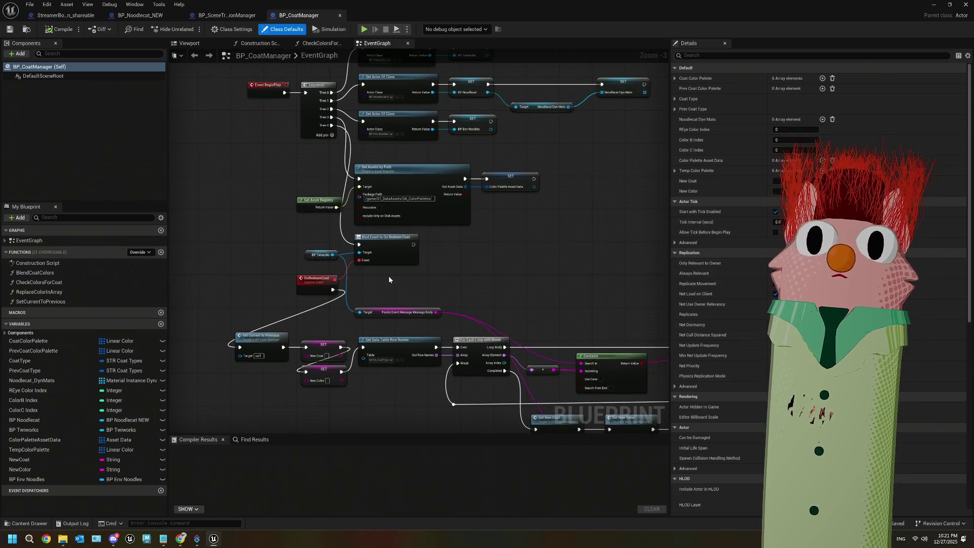
Delete the Bind Event to OnRedeemCoat, BP Twiworks and leftover message nodes, then tidy the OnRedeemCoat event
{"action": "mouse_move", "coordinate": [318, 239]}
{"action": "left_mouse_down"}
{"action": "mouse_move", "coordinate": [423, 269]}
{"action": "mouse_move", "coordinate": [423, 287]}
{"action": "left_mouse_up"}
{"action": "key", "text": "Delete"}
{"action": "left_click", "coordinate": [404, 312]}
{"action": "key", "text": "Delete"}
{"action": "left_click_drag", "start_coordinate": [302, 289], "coordinate": [182, 326]}
{"action": "mouse_move", "coordinate": [276, 275]}
{"action": "left_mouse_down"}
{"action": "mouse_move", "coordinate": [342, 271]}
{"action": "mouse_move", "coordinate": [348, 344]}
{"action": "mouse_move", "coordinate": [325, 366]}
{"action": "left_mouse_up"}
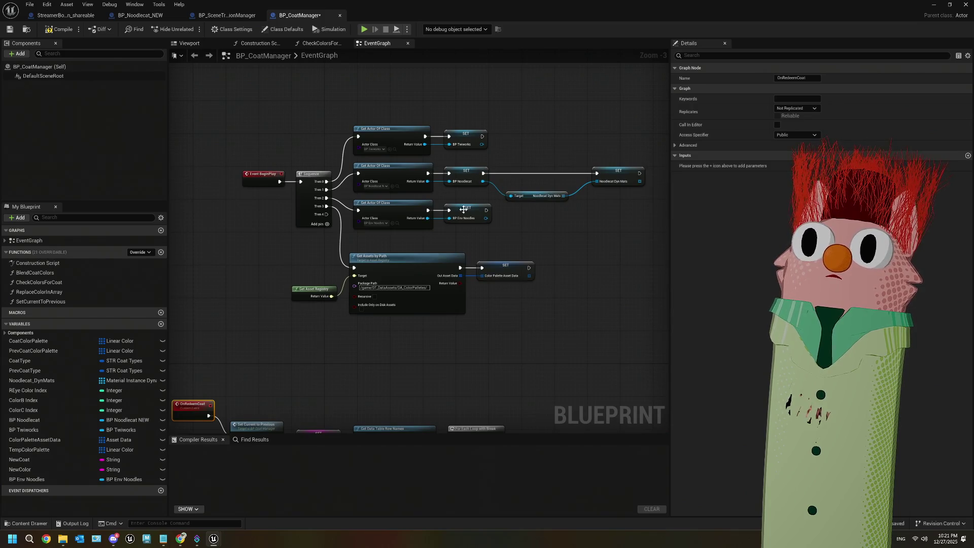
Replace the Twiworks lookup with a Get Actor Of Class finding StreamerBotConnection_shareable from Sequence Then 0
{"action": "left_click_drag", "start_coordinate": [390, 142], "coordinate": [458, 178]}
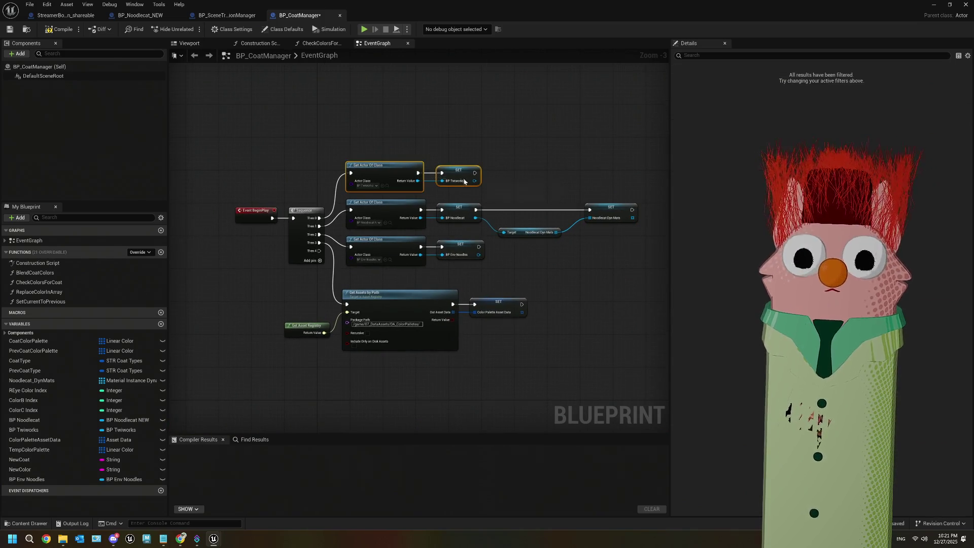
{"action": "key", "text": "Delete"}
{"action": "scroll", "coordinate": [319, 208], "scroll_direction": "up", "scroll_amount": 3}
{"action": "left_click_drag", "start_coordinate": [319, 208], "coordinate": [353, 154]}
{"action": "type", "text": "get act"}
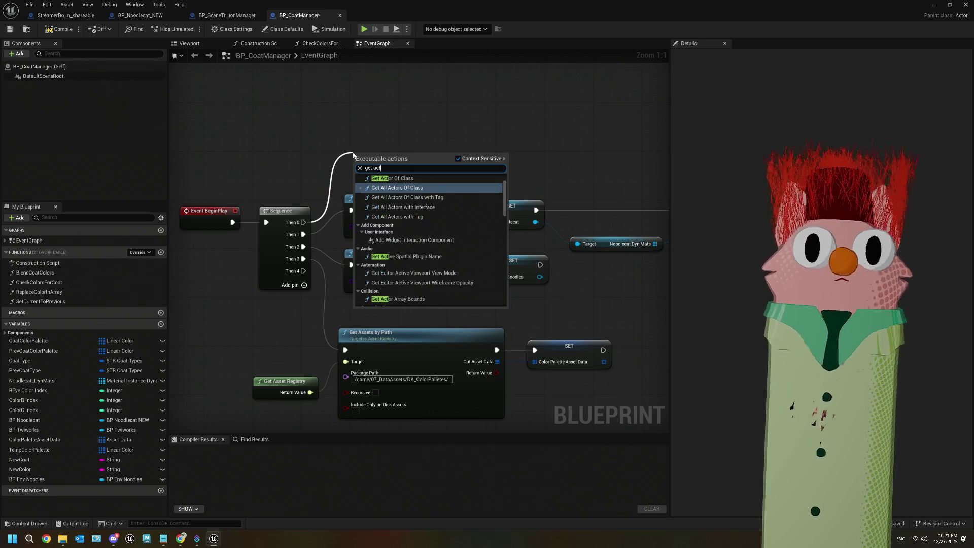
{"action": "left_click", "coordinate": [406, 178]}
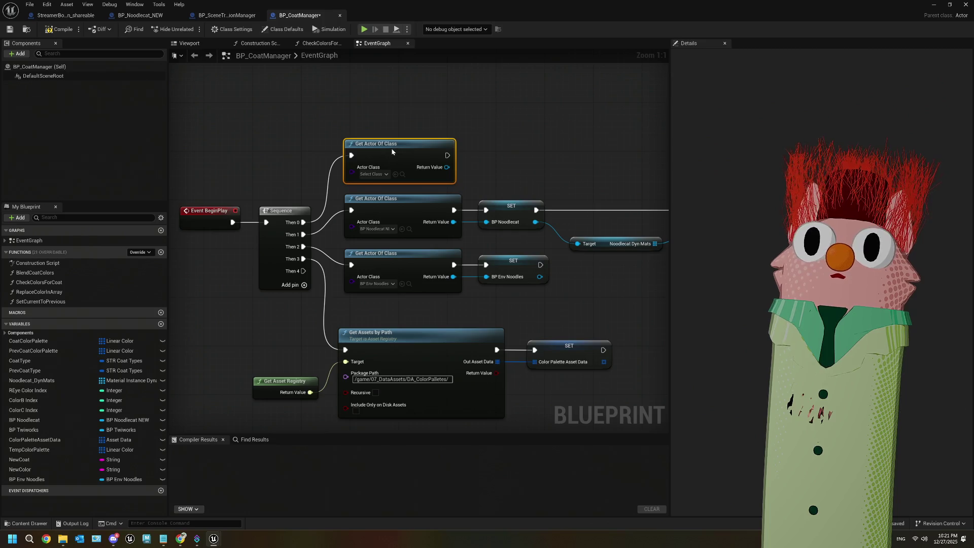
{"action": "left_click", "coordinate": [384, 175]}
{"action": "type", "text": "stre"}
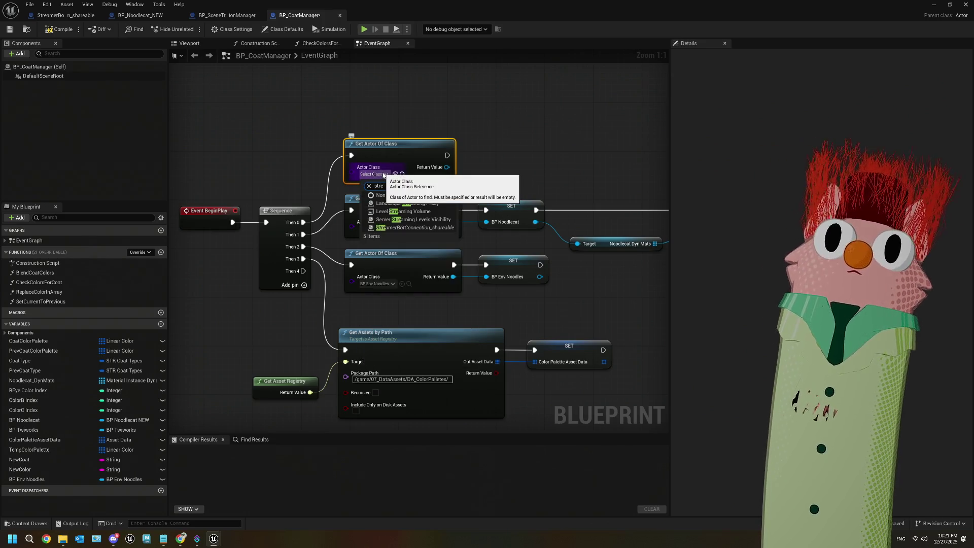
{"action": "left_click", "coordinate": [421, 220]}
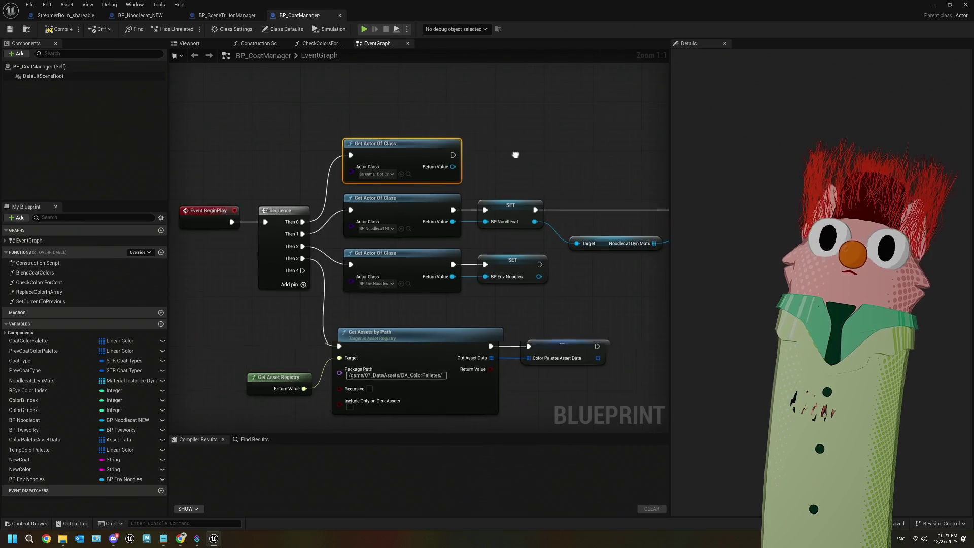
Compile, save, and promote the found connection to a new variable named SB_Manager
{"action": "left_click", "coordinate": [59, 29]}
{"action": "left_click", "coordinate": [10, 30]}
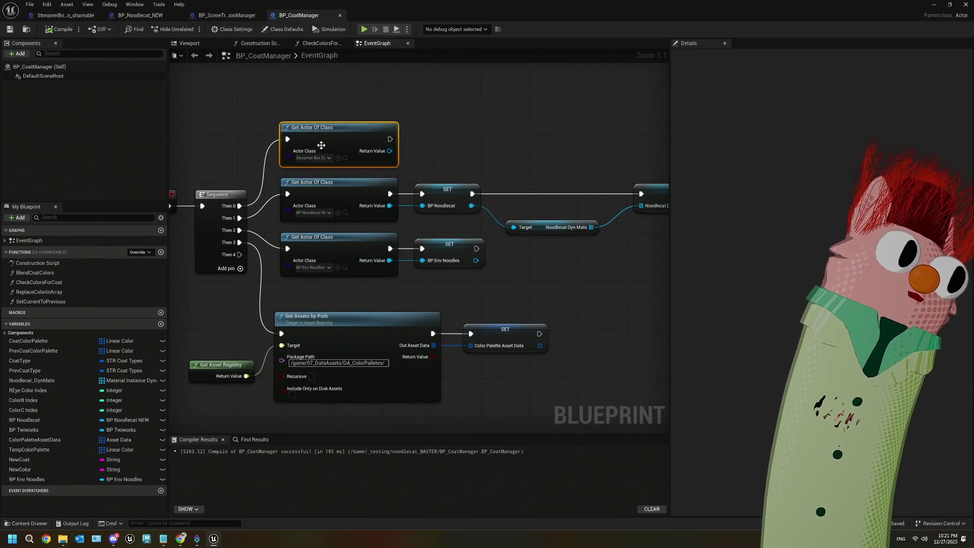
{"action": "mouse_move", "coordinate": [390, 151]}
{"action": "left_mouse_down"}
{"action": "mouse_move", "coordinate": [348, 145]}
{"action": "mouse_move", "coordinate": [369, 146]}
{"action": "left_mouse_up"}
{"action": "left_click", "coordinate": [408, 200]}
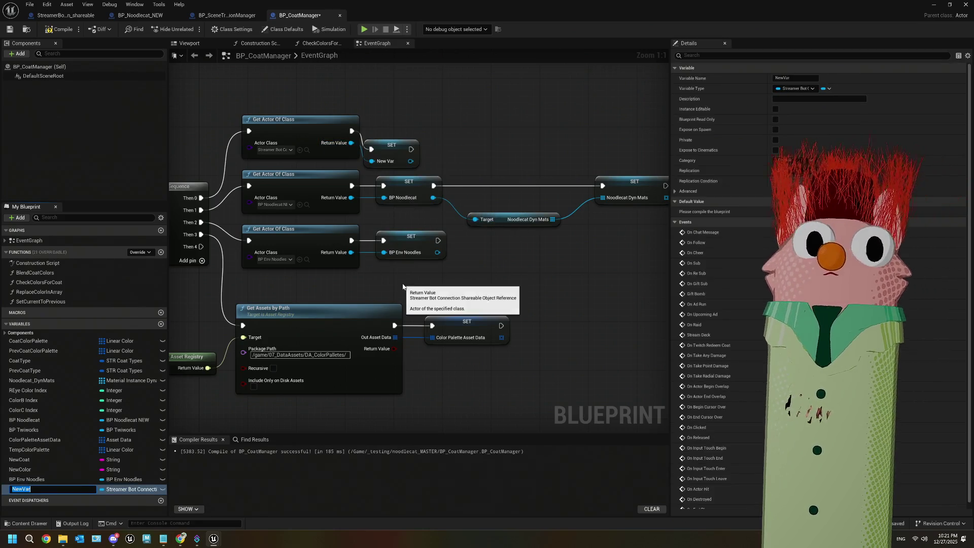
{"action": "type", "text": "SB_Man"}
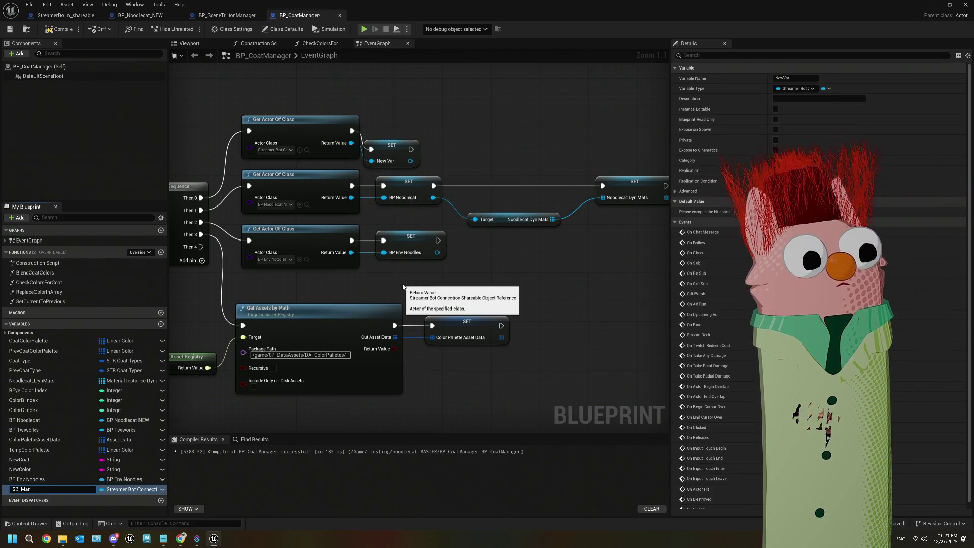
{"action": "type", "text": "ager"}
{"action": "left_click_drag", "start_coordinate": [584, 364], "coordinate": [392, 173]}
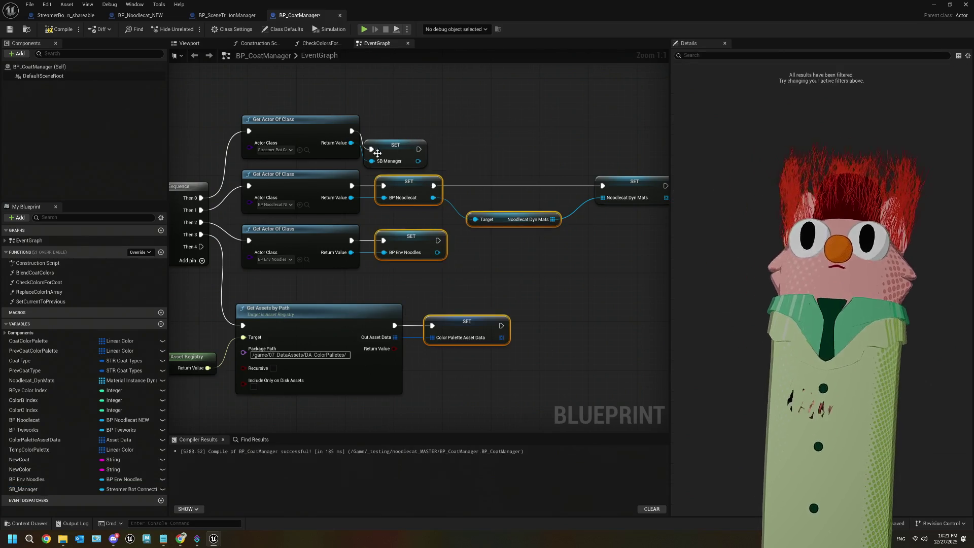
{"action": "left_click", "coordinate": [393, 149]}
{"action": "left_click", "coordinate": [512, 242]}
Place an SB_Manager Get node below the BeginPlay chain and search for 'bind red'
{"action": "scroll", "coordinate": [512, 241], "scroll_direction": "down", "scroll_amount": 2}
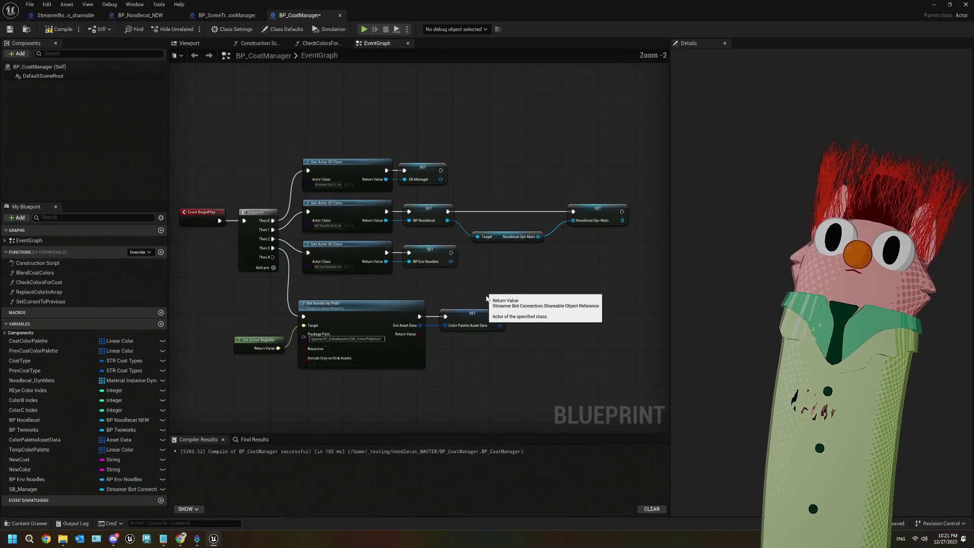
{"action": "mouse_move", "coordinate": [497, 314]}
{"action": "left_mouse_down"}
{"action": "mouse_move", "coordinate": [509, 252]}
{"action": "mouse_move", "coordinate": [500, 277]}
{"action": "left_mouse_up"}
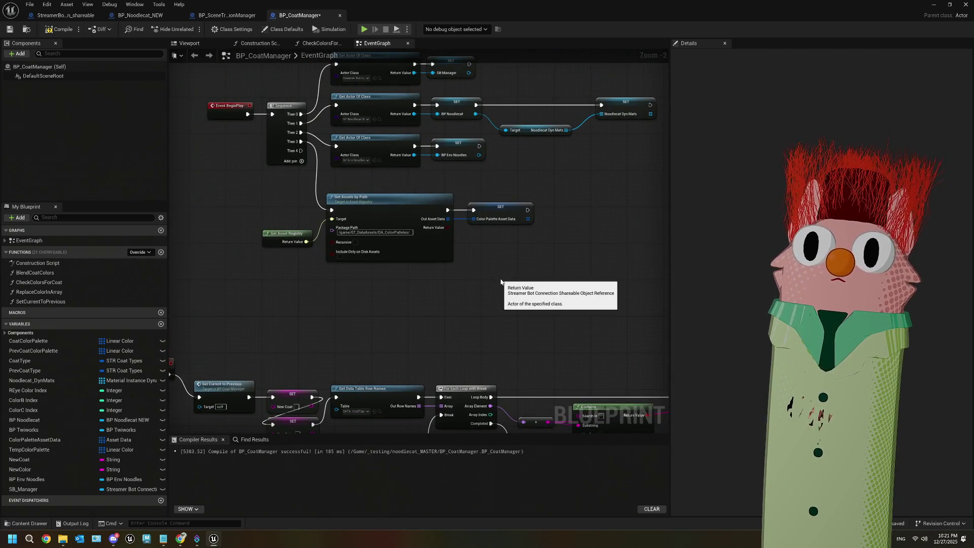
{"action": "left_click_drag", "start_coordinate": [355, 330], "coordinate": [363, 291]}
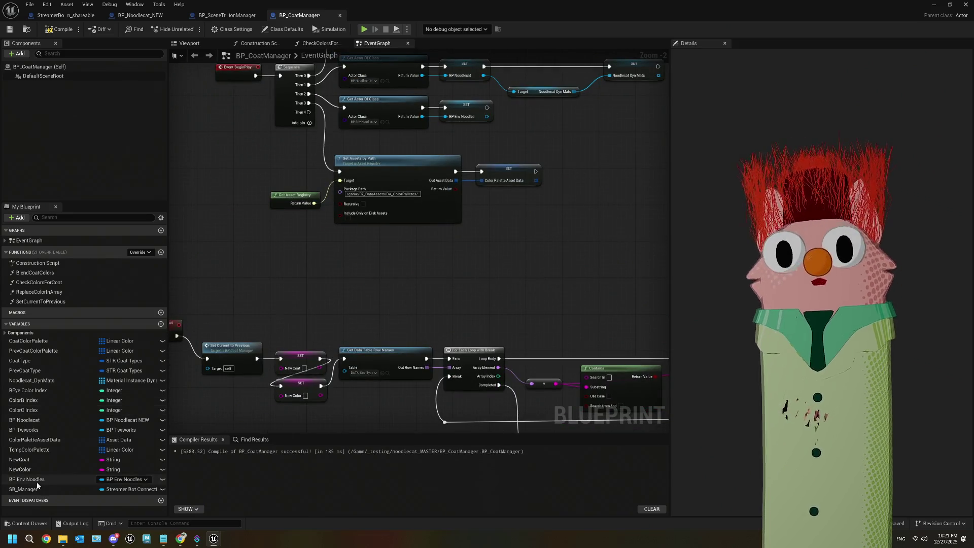
{"action": "mouse_move", "coordinate": [30, 489]}
{"action": "left_mouse_down"}
{"action": "mouse_move", "coordinate": [127, 406]}
{"action": "mouse_move", "coordinate": [329, 282]}
{"action": "left_mouse_up"}
{"action": "left_click", "coordinate": [307, 307]}
{"action": "type", "text": "bind red"}
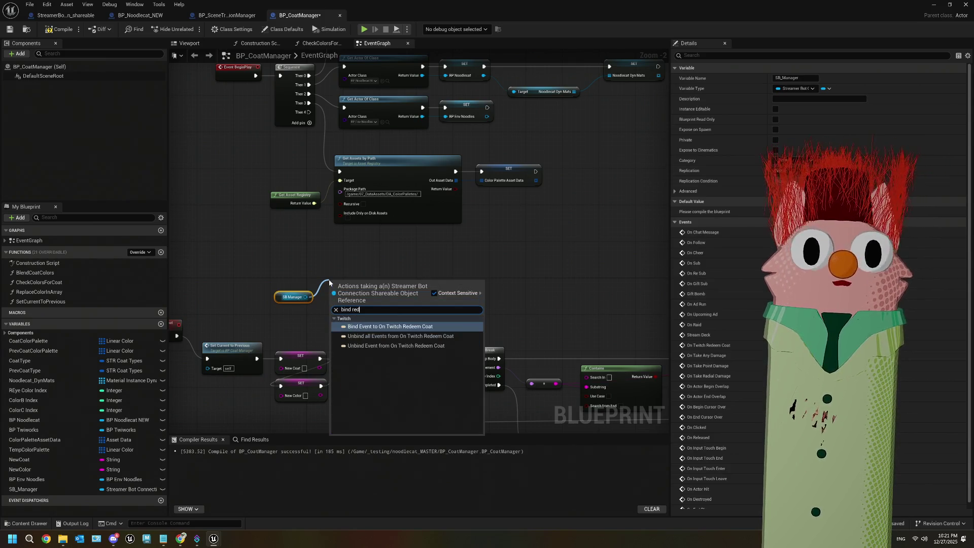
Add a Bind Event to On Twitch Redeem Coat node wired from Sequence Then 4 and SB_Manager
{"action": "left_click", "coordinate": [376, 327]}
{"action": "left_click_drag", "start_coordinate": [363, 293], "coordinate": [374, 245]}
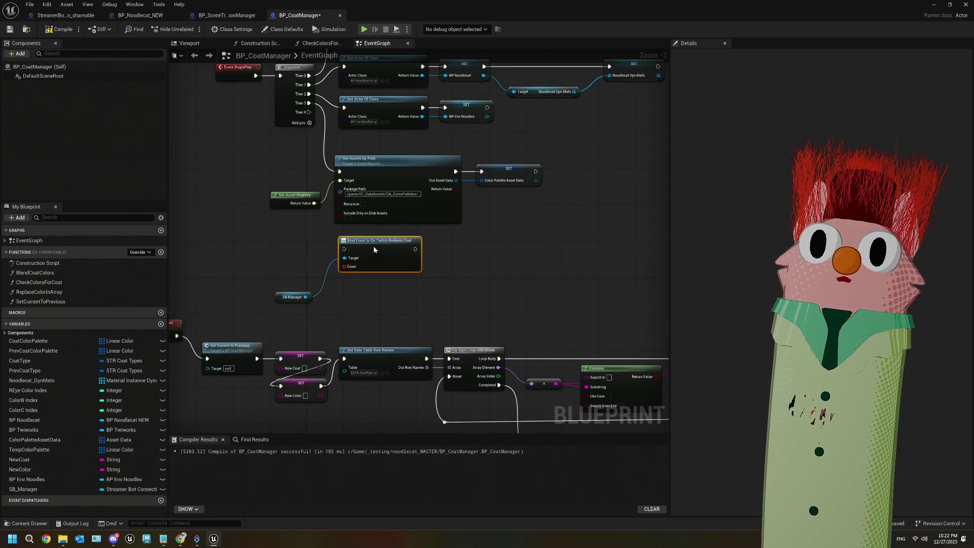
{"action": "mouse_move", "coordinate": [309, 112]}
{"action": "left_mouse_down"}
{"action": "mouse_move", "coordinate": [344, 249]}
{"action": "mouse_move", "coordinate": [421, 295]}
{"action": "mouse_move", "coordinate": [415, 251]}
{"action": "left_mouse_up"}
{"action": "scroll", "coordinate": [341, 302], "scroll_direction": "up", "scroll_amount": 2}
{"action": "left_click_drag", "start_coordinate": [438, 296], "coordinate": [432, 277]}
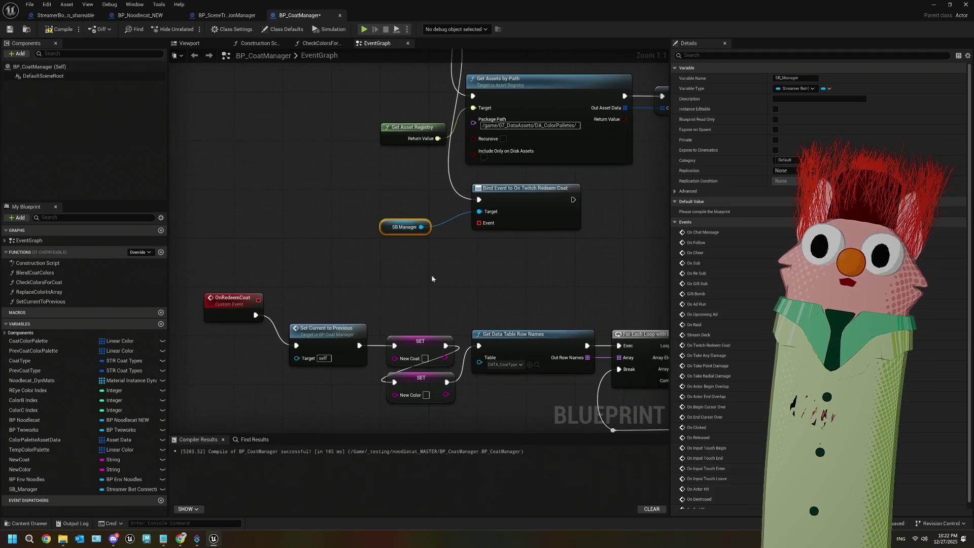
{"action": "left_click_drag", "start_coordinate": [375, 291], "coordinate": [363, 269]}
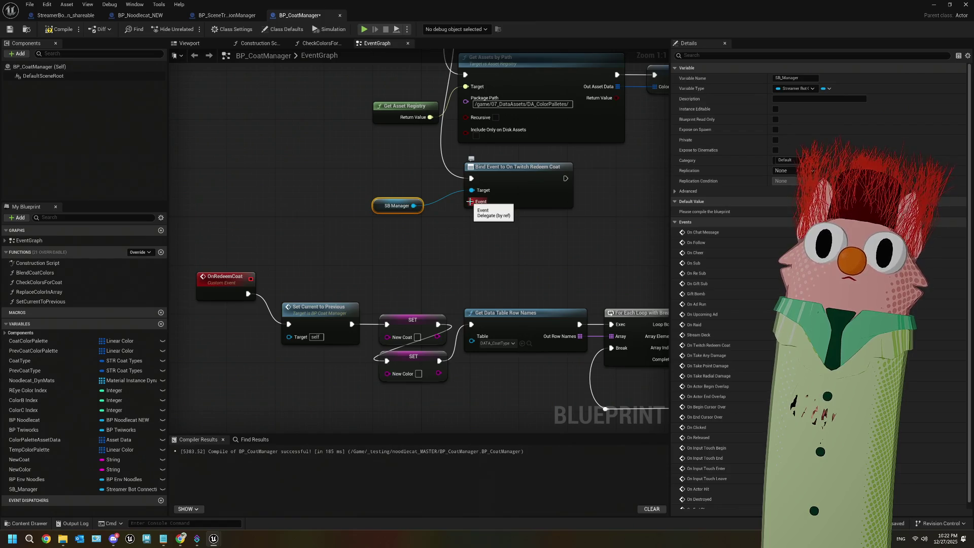
Create a custom event named OnTwitchRedeemCoat from the bind's Event pin and place it beside the bind node
{"action": "mouse_move", "coordinate": [470, 202]}
{"action": "left_mouse_down"}
{"action": "mouse_move", "coordinate": [200, 298]}
{"action": "mouse_move", "coordinate": [251, 277]}
{"action": "left_mouse_up"}
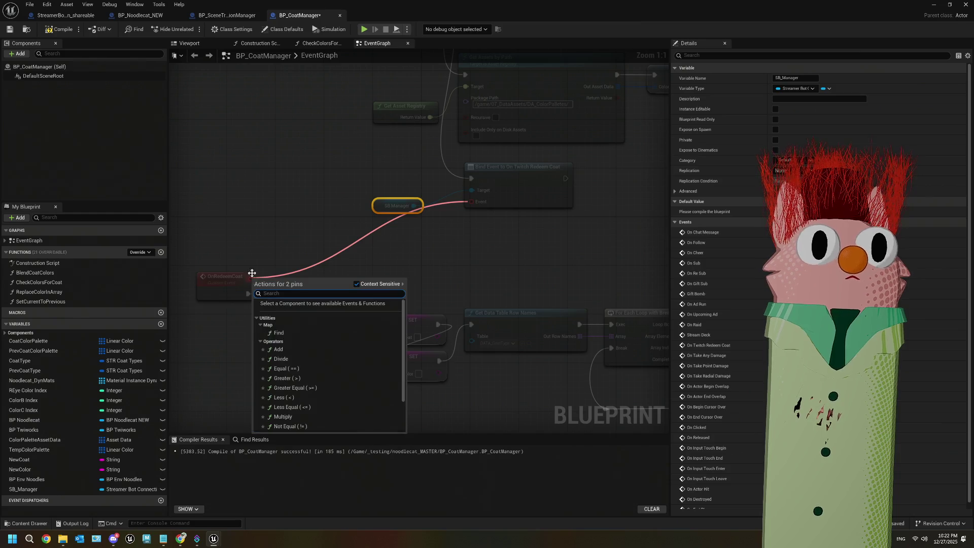
{"action": "left_click", "coordinate": [416, 245]}
{"action": "left_click_drag", "start_coordinate": [362, 206], "coordinate": [328, 242]}
{"action": "left_click", "coordinate": [360, 294]}
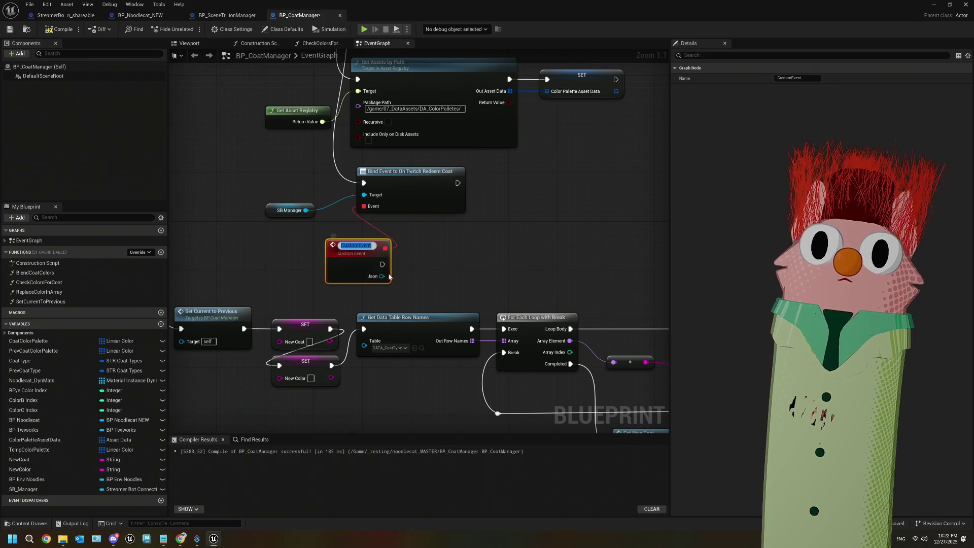
{"action": "type", "text": "B"}
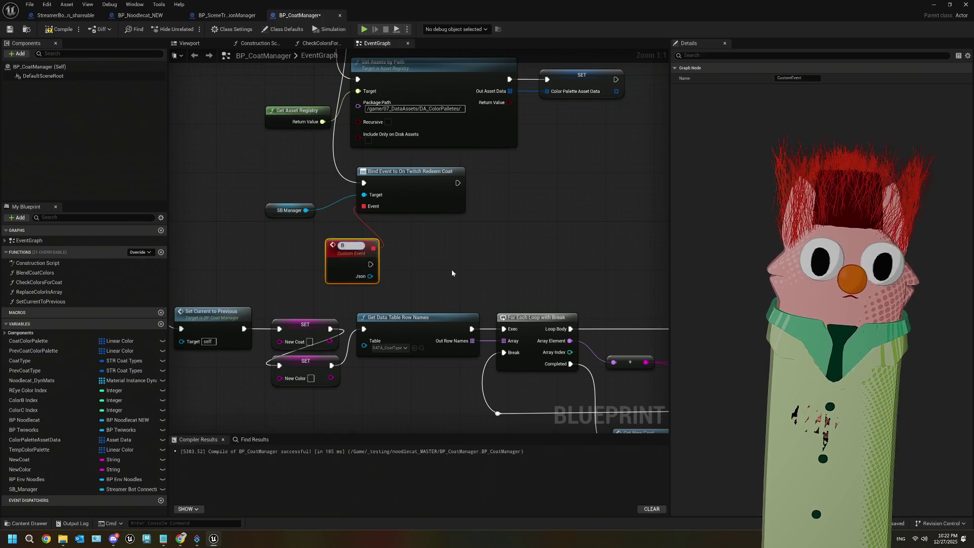
{"action": "key", "text": "BackSpace"}
{"action": "type", "text": "On"}
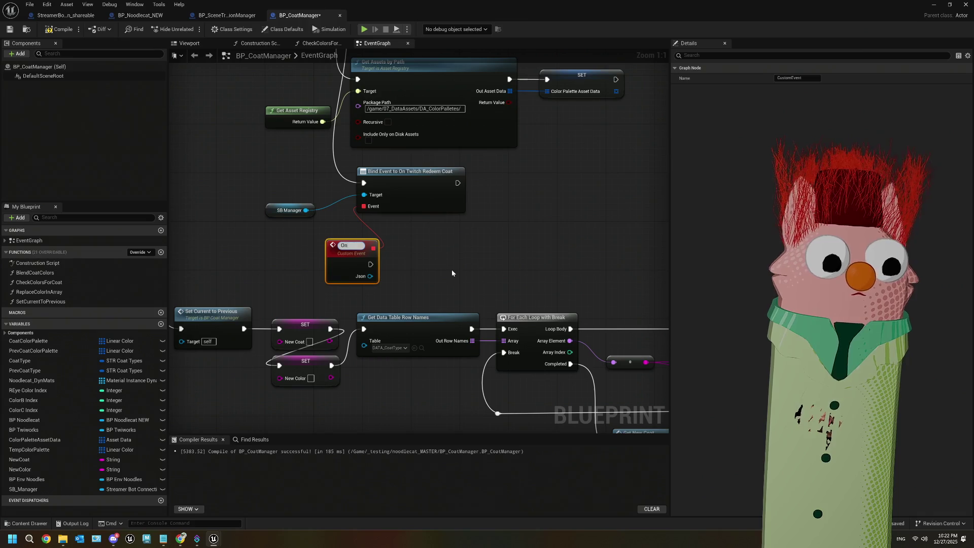
{"action": "type", "text": "Red"}
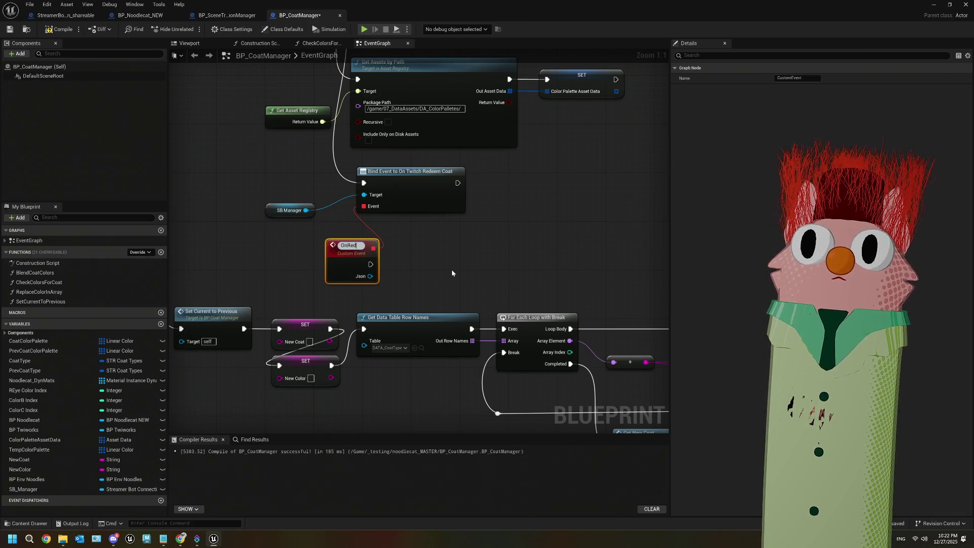
{"action": "key", "text": "BackSpace"}
{"action": "key", "text": "BackSpace"}
{"action": "key", "text": "BackSpace"}
{"action": "type", "text": "TwitchRedee"}
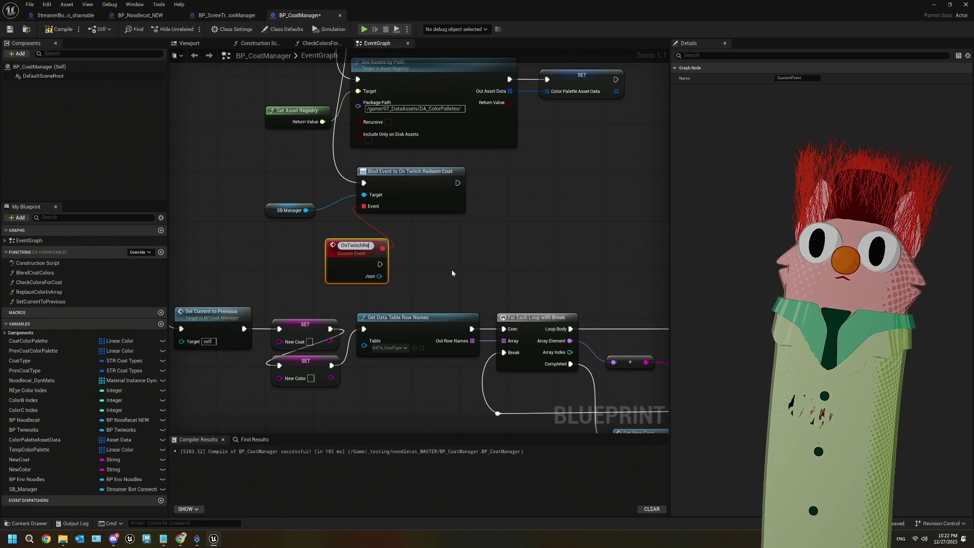
{"action": "type", "text": "mCoat"}
{"action": "left_click", "coordinate": [425, 268]}
{"action": "left_click_drag", "start_coordinate": [367, 254], "coordinate": [278, 237]}
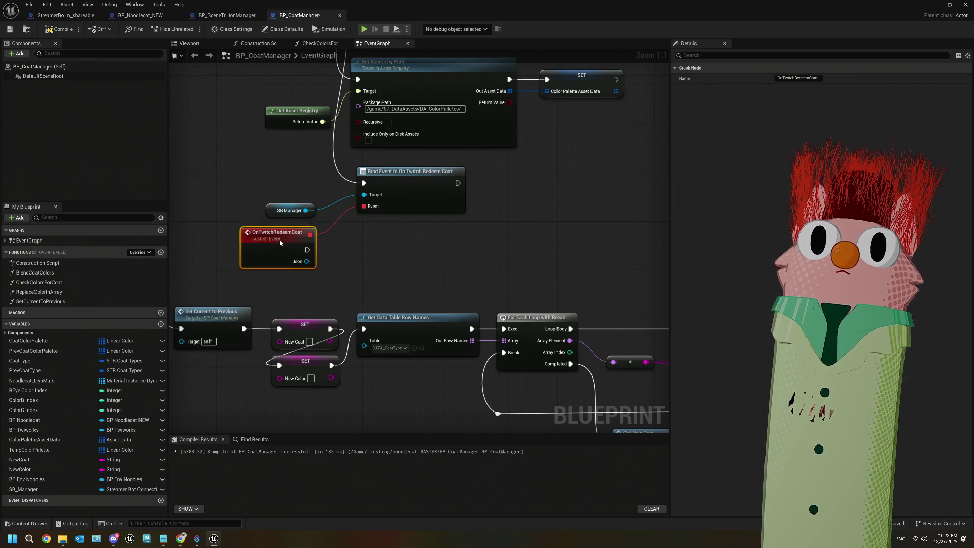
{"action": "left_click", "coordinate": [398, 217]}
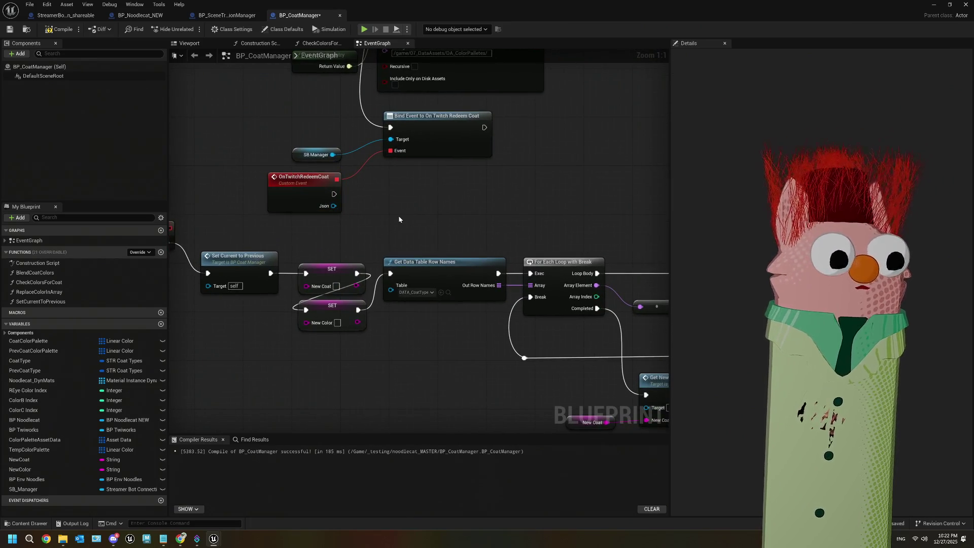
Paste a Get String Field (rawInput) node wired from the event's Json output
{"action": "key", "text": "ctrl+v"}
{"action": "mouse_move", "coordinate": [399, 217]}
{"action": "left_mouse_down"}
{"action": "mouse_move", "coordinate": [366, 211]}
{"action": "mouse_move", "coordinate": [378, 224]}
{"action": "mouse_move", "coordinate": [399, 215]}
{"action": "left_mouse_up"}
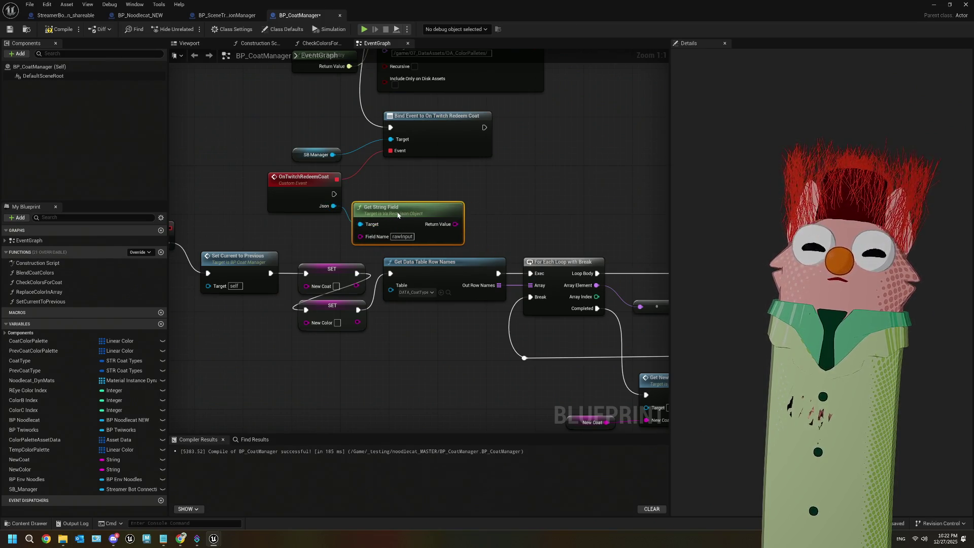
{"action": "scroll", "coordinate": [454, 220], "scroll_direction": "down", "scroll_amount": 1}
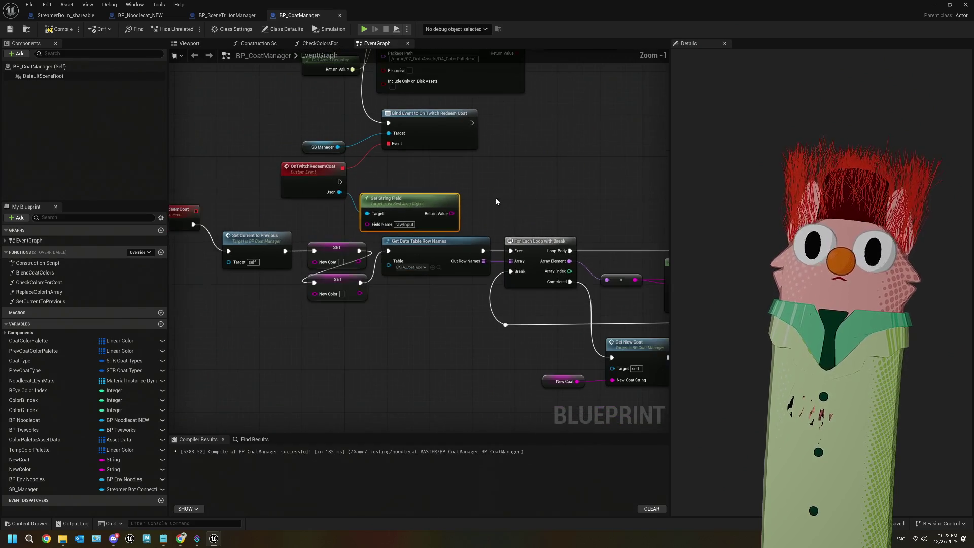
{"action": "mouse_move", "coordinate": [375, 295]}
{"action": "left_mouse_down"}
{"action": "mouse_move", "coordinate": [473, 276]}
{"action": "mouse_move", "coordinate": [360, 254]}
{"action": "mouse_move", "coordinate": [516, 244]}
{"action": "left_mouse_up"}
Remove the old OnRedeemCoat event from the graph
{"action": "left_click", "coordinate": [317, 171]}
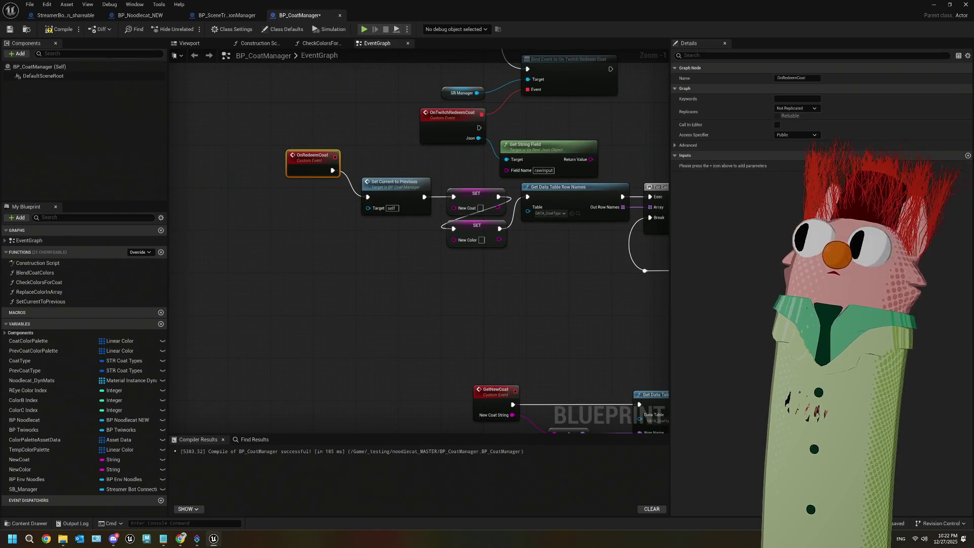
{"action": "left_click", "coordinate": [967, 156]}
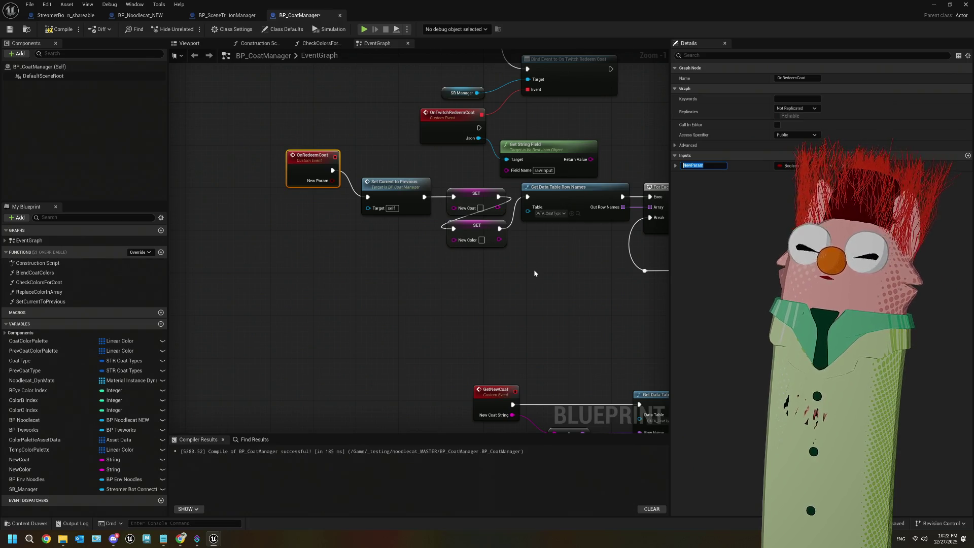
{"action": "key", "text": "Return"}
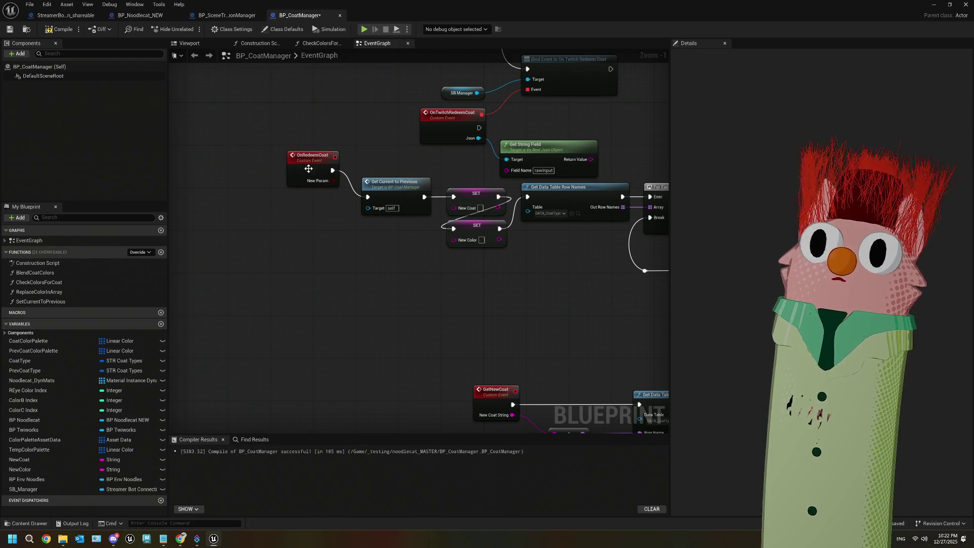
{"action": "left_click_drag", "start_coordinate": [394, 264], "coordinate": [354, 247]}
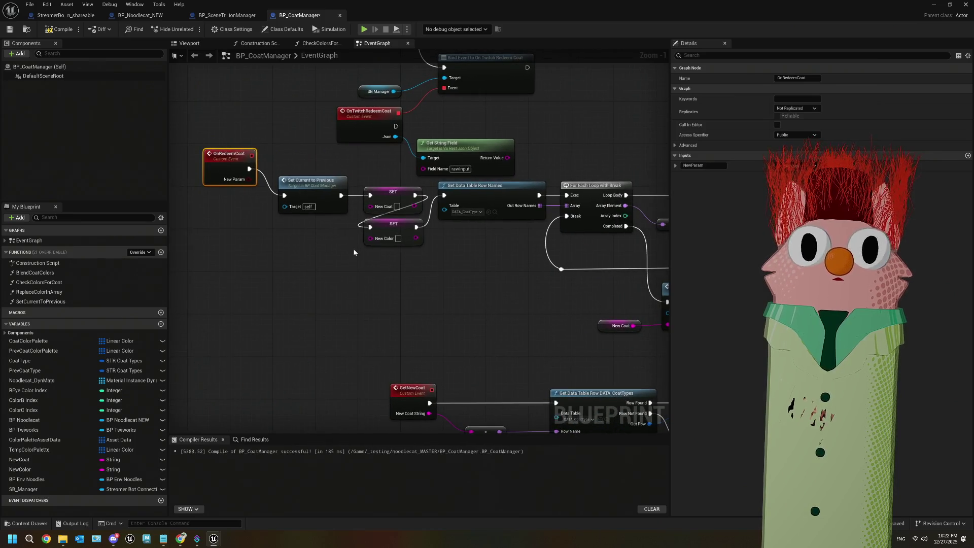
{"action": "key", "text": "Delete"}
Route OnTwitchRedeemCoat into Set Current to Previous and feed rawInput into Contains' Search In
{"action": "left_click_drag", "start_coordinate": [396, 126], "coordinate": [285, 195]}
{"action": "left_click_drag", "start_coordinate": [337, 264], "coordinate": [252, 265]}
{"action": "left_click_drag", "start_coordinate": [427, 295], "coordinate": [306, 300]}
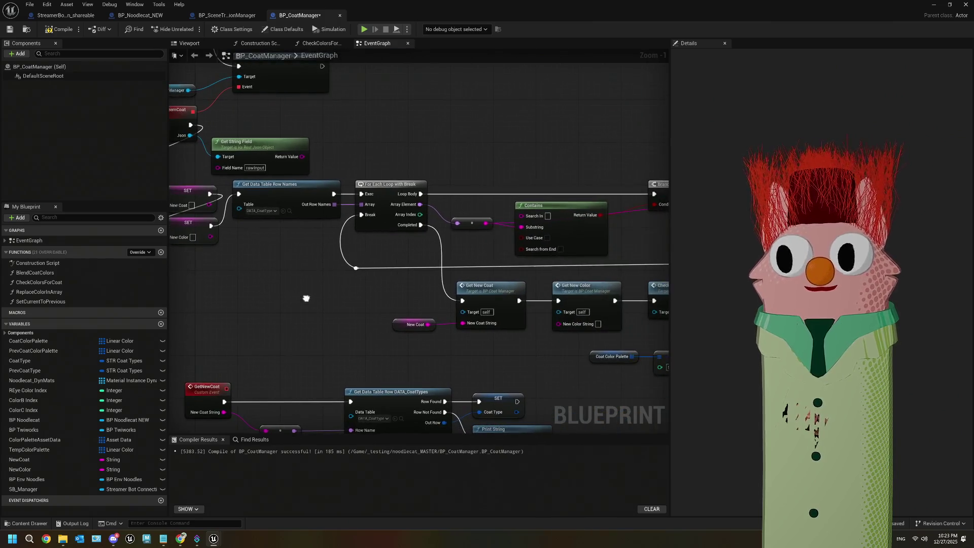
{"action": "mouse_move", "coordinate": [302, 157]}
{"action": "left_mouse_down"}
{"action": "mouse_move", "coordinate": [429, 181]}
{"action": "mouse_move", "coordinate": [521, 225]}
{"action": "left_mouse_up"}
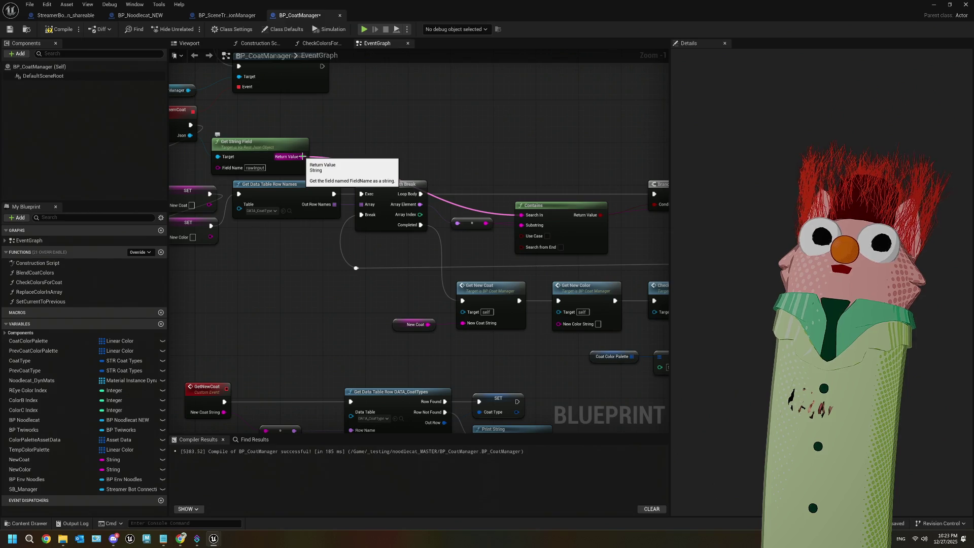
Delete the colour palette debug nodes and the Print String node
{"action": "left_click_drag", "start_coordinate": [578, 343], "coordinate": [489, 337]}
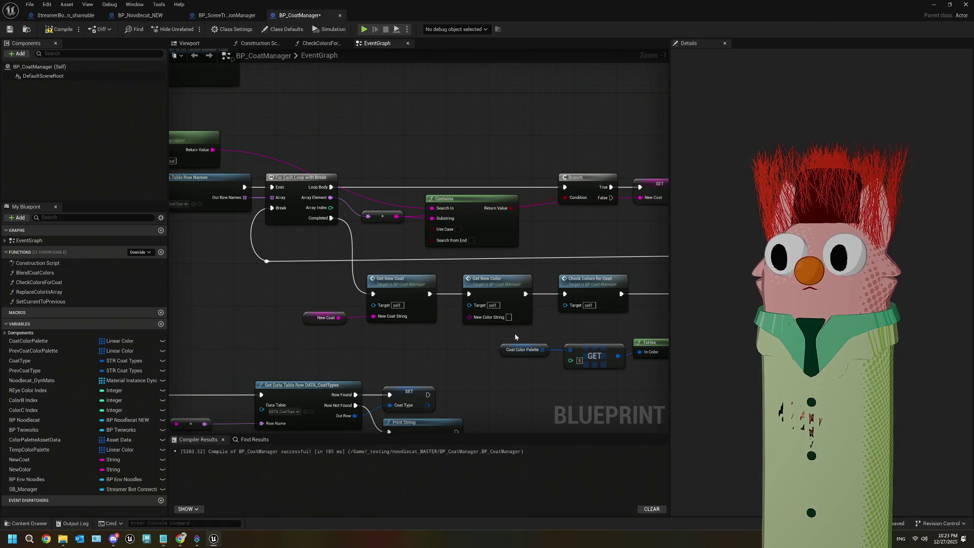
{"action": "scroll", "coordinate": [461, 321], "scroll_direction": "down", "scroll_amount": 2}
{"action": "mouse_move", "coordinate": [442, 355]}
{"action": "left_mouse_down"}
{"action": "mouse_move", "coordinate": [351, 335]}
{"action": "mouse_move", "coordinate": [453, 334]}
{"action": "mouse_move", "coordinate": [333, 382]}
{"action": "left_mouse_up"}
{"action": "left_click_drag", "start_coordinate": [286, 339], "coordinate": [431, 298]}
{"action": "key", "text": "Delete"}
{"action": "left_click", "coordinate": [459, 271]}
{"action": "key", "text": "Delete"}
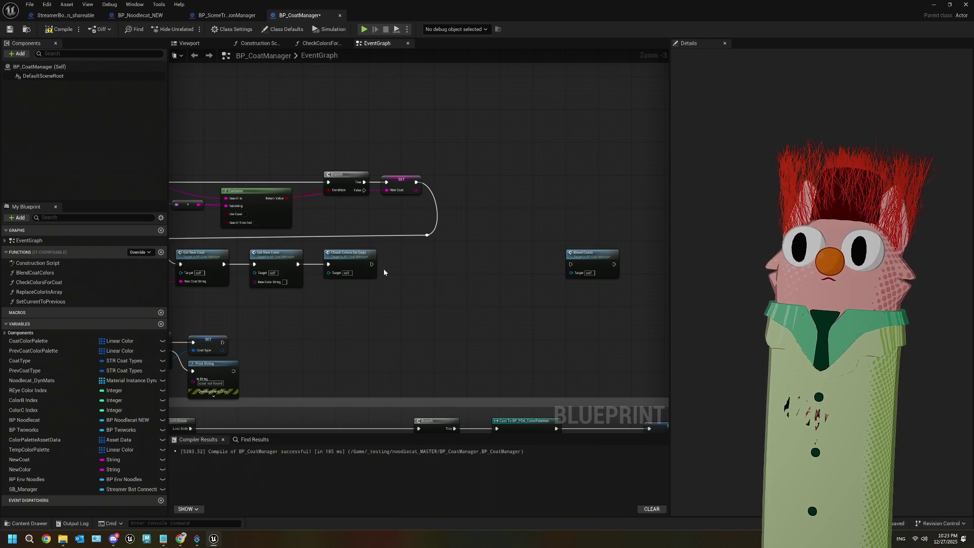
Connect Check Colors for Coat to Blend Coats, move Blend Coats alongside, then compile and save
{"action": "mouse_move", "coordinate": [372, 263]}
{"action": "left_mouse_down"}
{"action": "mouse_move", "coordinate": [570, 264]}
{"action": "mouse_move", "coordinate": [435, 262]}
{"action": "left_mouse_up"}
{"action": "left_click_drag", "start_coordinate": [354, 333], "coordinate": [504, 290]}
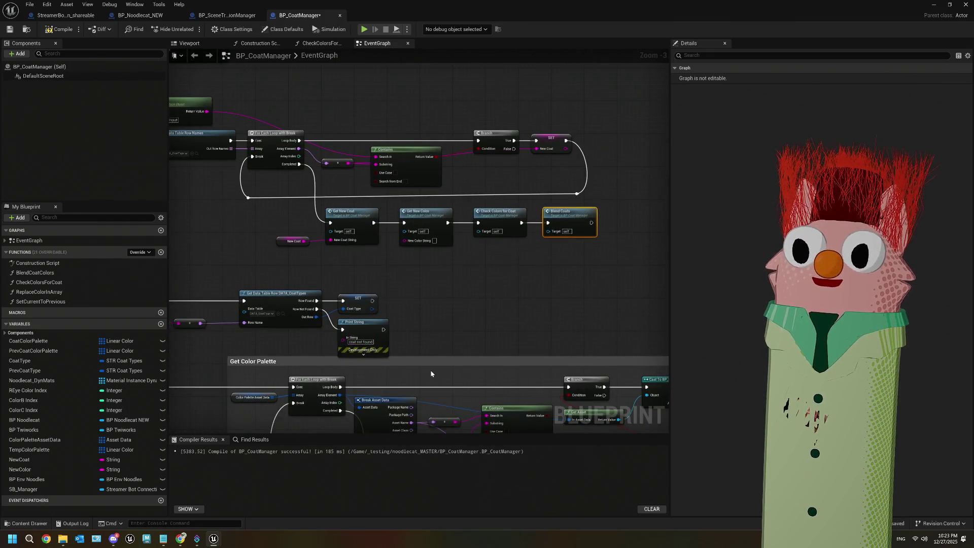
{"action": "scroll", "coordinate": [431, 374], "scroll_direction": "down", "scroll_amount": 2}
{"action": "scroll", "coordinate": [394, 306], "scroll_direction": "up", "scroll_amount": 2}
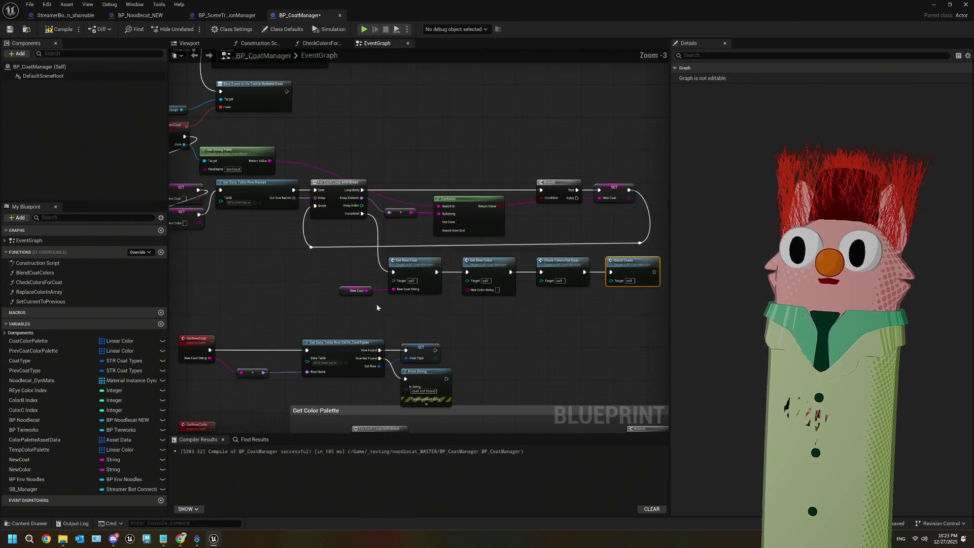
{"action": "left_click", "coordinate": [60, 29]}
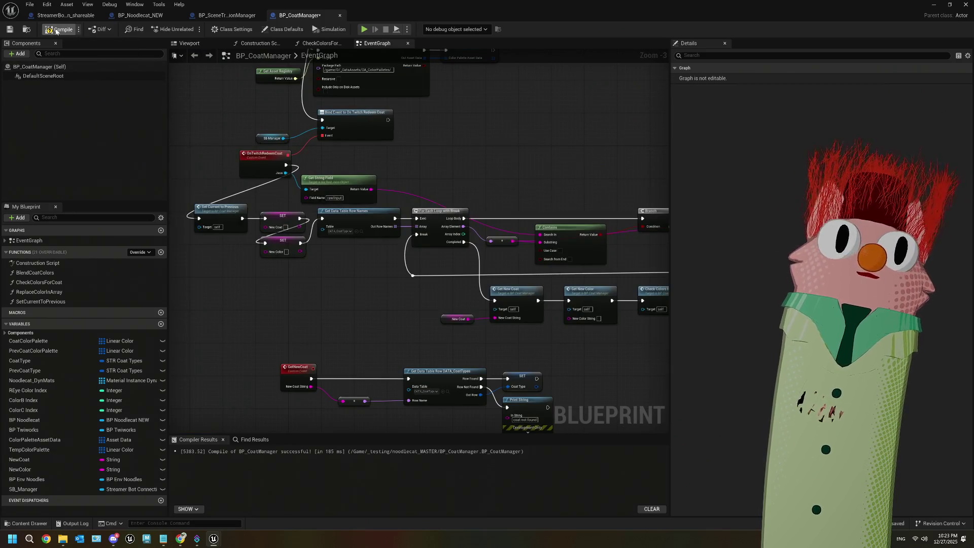
{"action": "left_click", "coordinate": [10, 29]}
{"action": "left_click", "coordinate": [932, 5]}
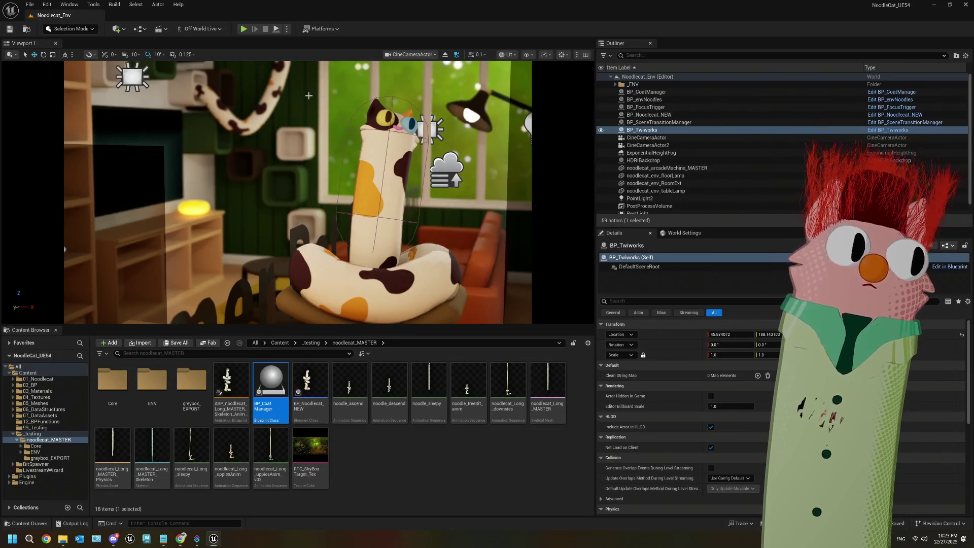
{"action": "left_click", "coordinate": [244, 29]}
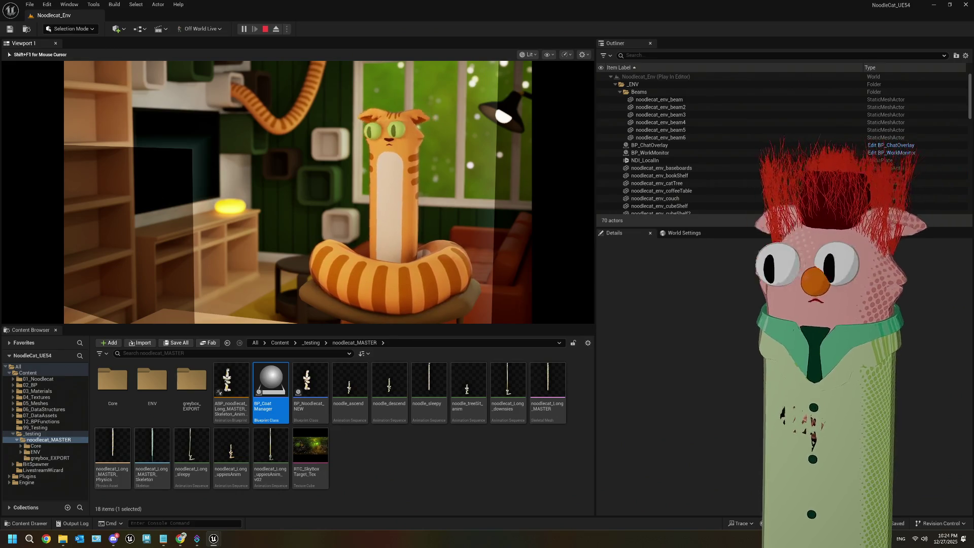
{"action": "key", "text": "Escape"}
{"action": "left_click", "coordinate": [412, 451]}
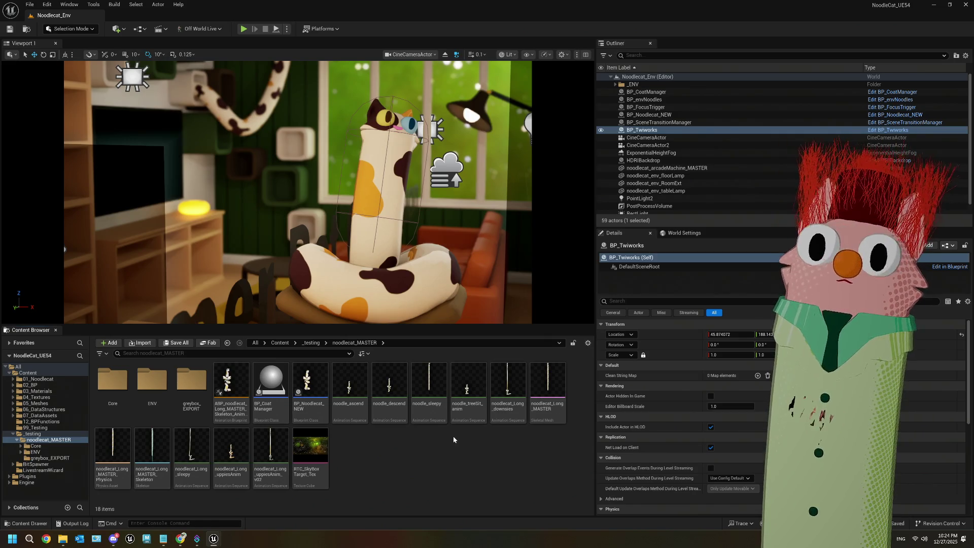
{"action": "left_click", "coordinate": [38, 446]}
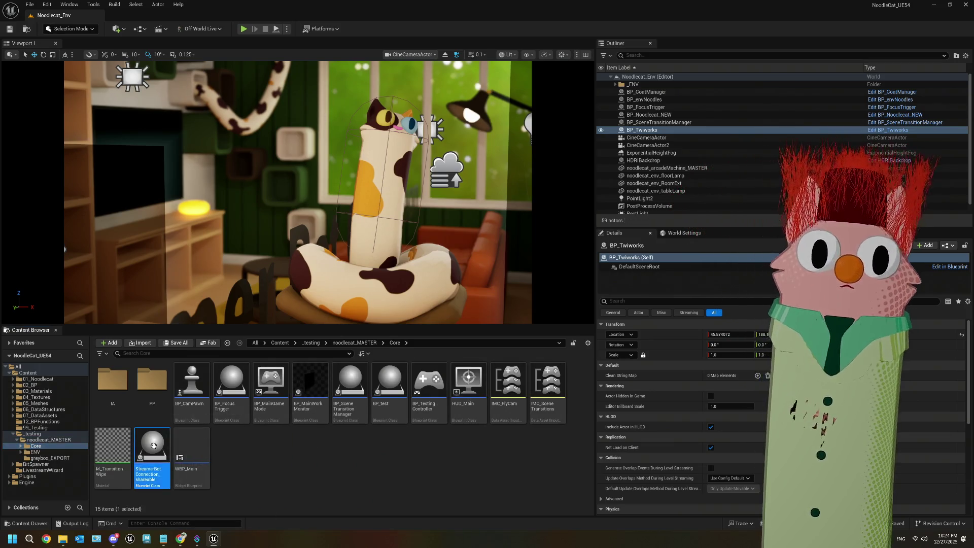
In StreamerBotConnection_shareable, wire Event_OnMessage straight into Pass to Va Rest and save
{"action": "double_click", "coordinate": [152, 446]}
{"action": "scroll", "coordinate": [446, 326], "scroll_direction": "up", "scroll_amount": 3}
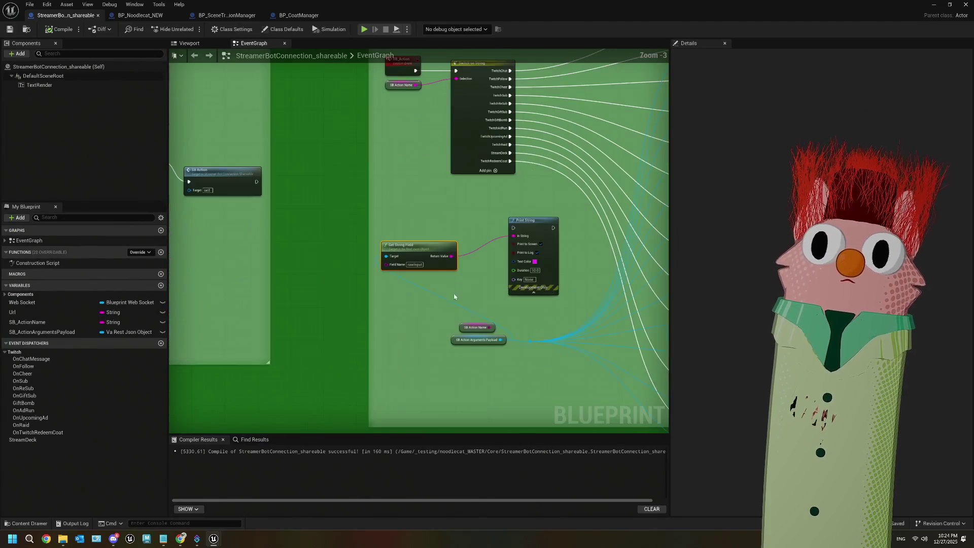
{"action": "scroll", "coordinate": [533, 298], "scroll_direction": "down", "scroll_amount": 2}
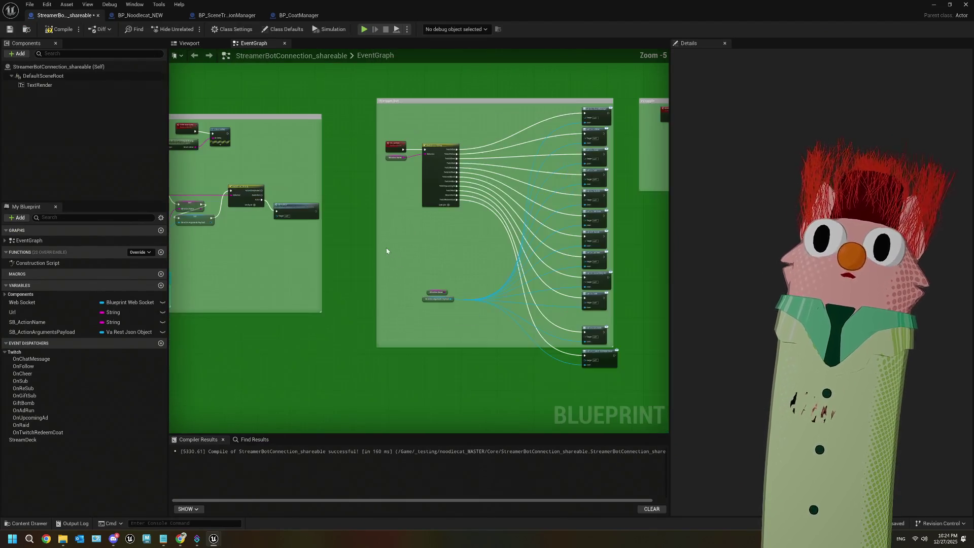
{"action": "mouse_move", "coordinate": [378, 326]}
{"action": "left_mouse_down"}
{"action": "mouse_move", "coordinate": [372, 319]}
{"action": "mouse_move", "coordinate": [348, 359]}
{"action": "left_mouse_up"}
{"action": "scroll", "coordinate": [465, 140], "scroll_direction": "up", "scroll_amount": 4}
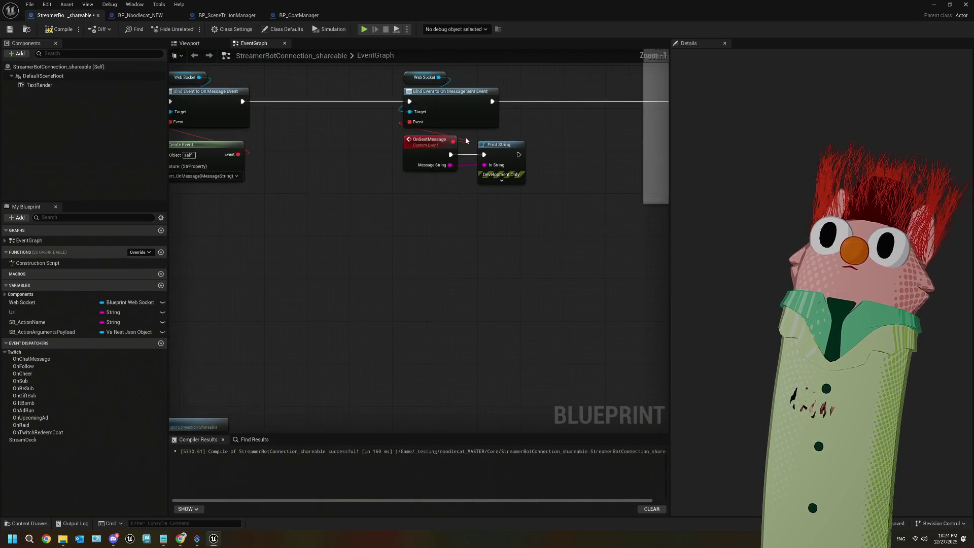
{"action": "right_click", "coordinate": [453, 155]}
{"action": "left_click", "coordinate": [482, 178]}
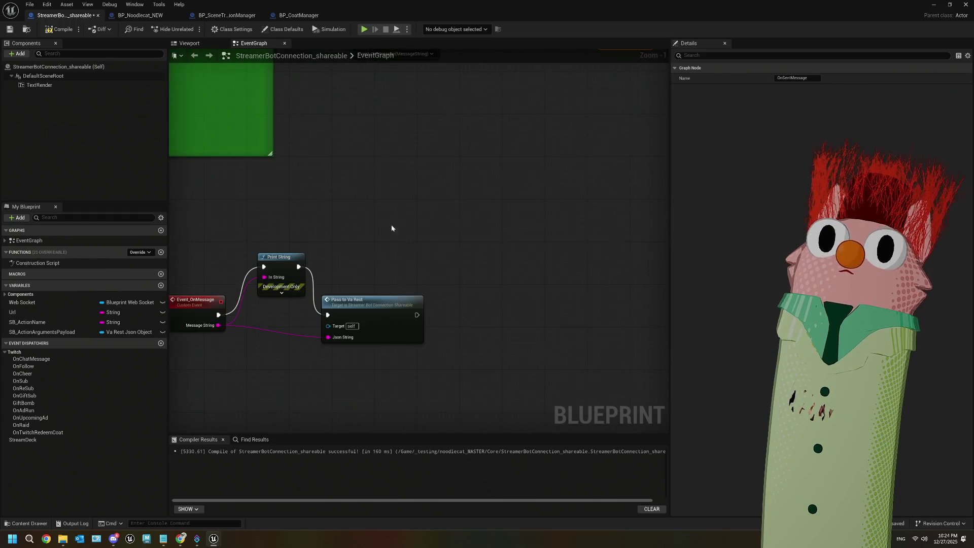
{"action": "left_click_drag", "start_coordinate": [219, 318], "coordinate": [327, 315]}
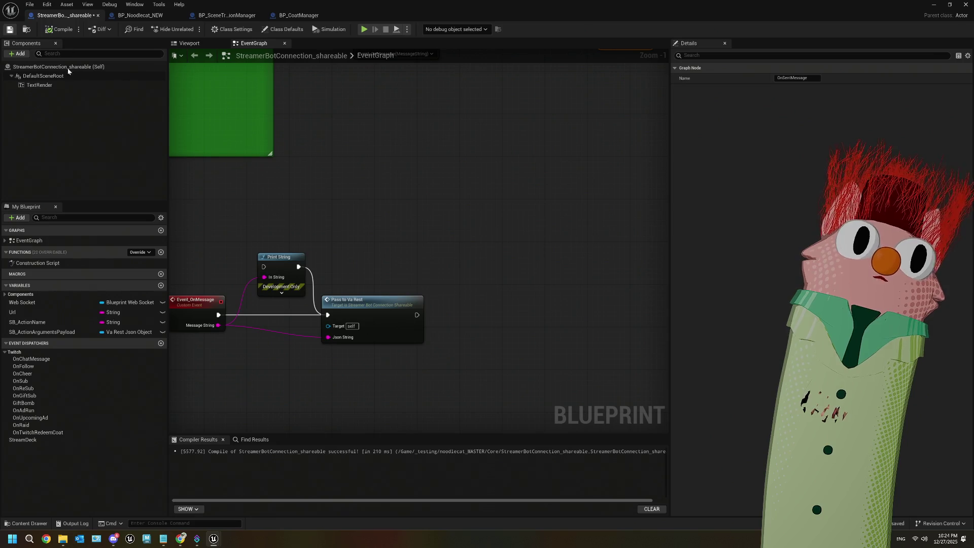
{"action": "left_click", "coordinate": [9, 29]}
Look over the Switch on String nodes and comment groups, then minimize the Blueprint to the level
{"action": "scroll", "coordinate": [354, 252], "scroll_direction": "down", "scroll_amount": 3}
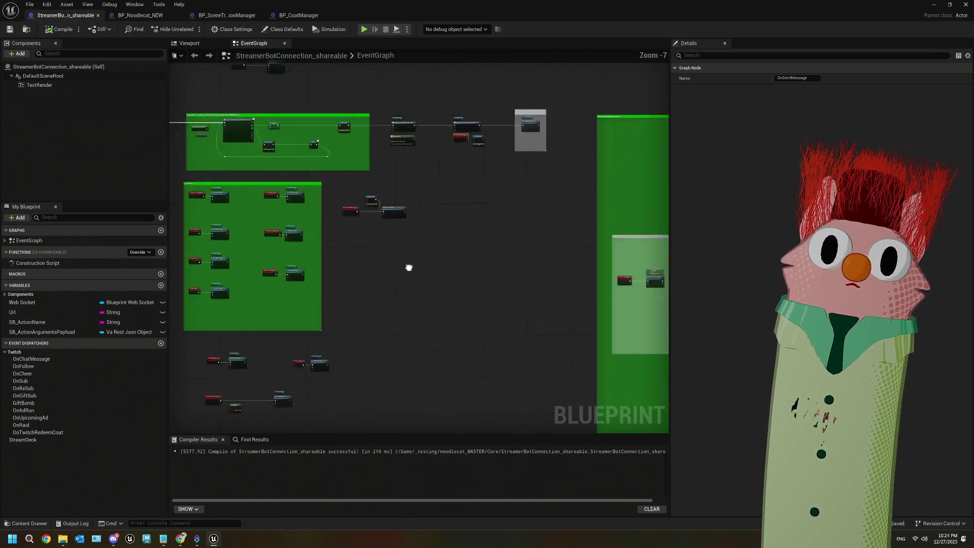
{"action": "mouse_move", "coordinate": [510, 304]}
{"action": "left_mouse_down"}
{"action": "mouse_move", "coordinate": [427, 328]}
{"action": "mouse_move", "coordinate": [516, 316]}
{"action": "left_mouse_up"}
{"action": "scroll", "coordinate": [517, 318], "scroll_direction": "up", "scroll_amount": 3}
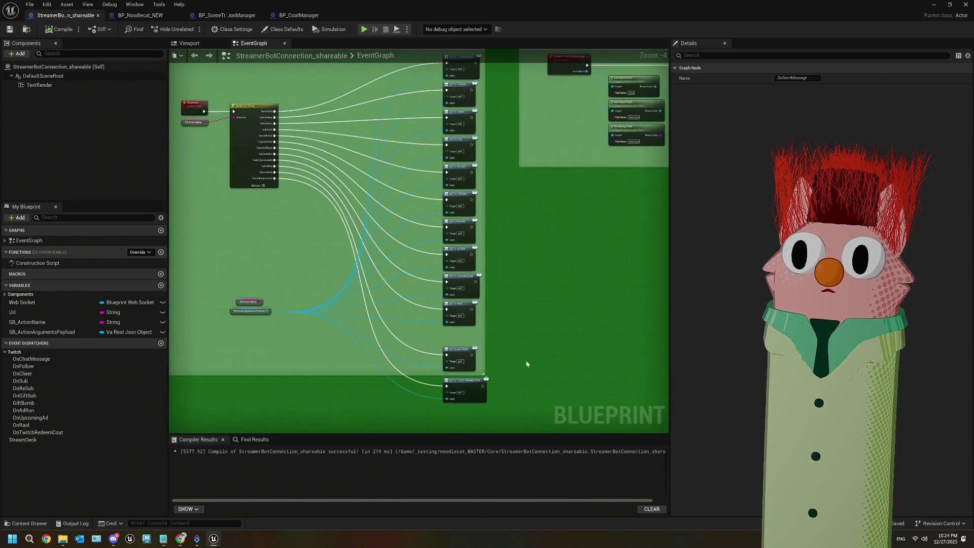
{"action": "scroll", "coordinate": [288, 248], "scroll_direction": "up", "scroll_amount": 3}
{"action": "left_click_drag", "start_coordinate": [289, 249], "coordinate": [325, 294]}
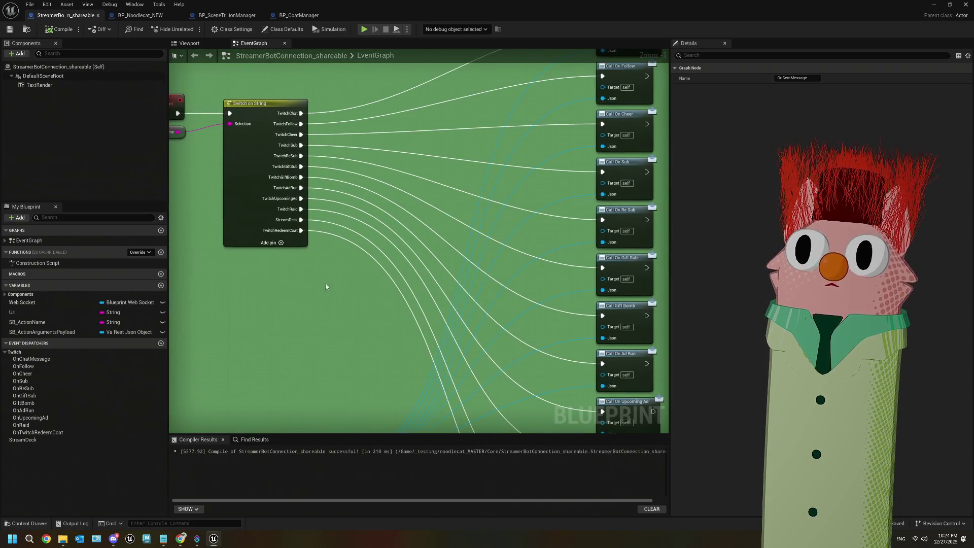
{"action": "scroll", "coordinate": [345, 232], "scroll_direction": "down", "scroll_amount": 8}
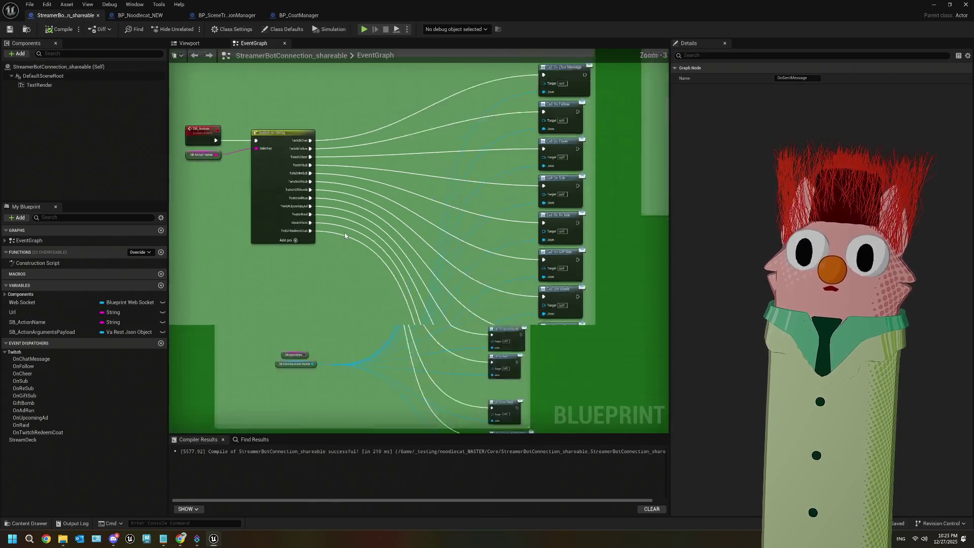
{"action": "scroll", "coordinate": [456, 262], "scroll_direction": "up", "scroll_amount": 2}
{"action": "mouse_move", "coordinate": [457, 262]}
{"action": "left_mouse_down"}
{"action": "mouse_move", "coordinate": [319, 158]}
{"action": "mouse_move", "coordinate": [402, 228]}
{"action": "mouse_move", "coordinate": [383, 214]}
{"action": "mouse_move", "coordinate": [434, 233]}
{"action": "left_mouse_up"}
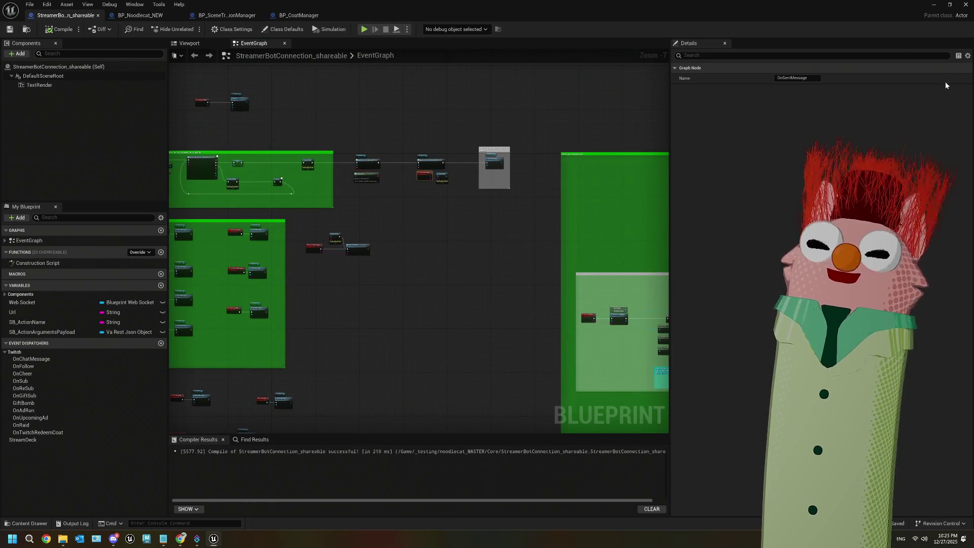
{"action": "left_click", "coordinate": [934, 8]}
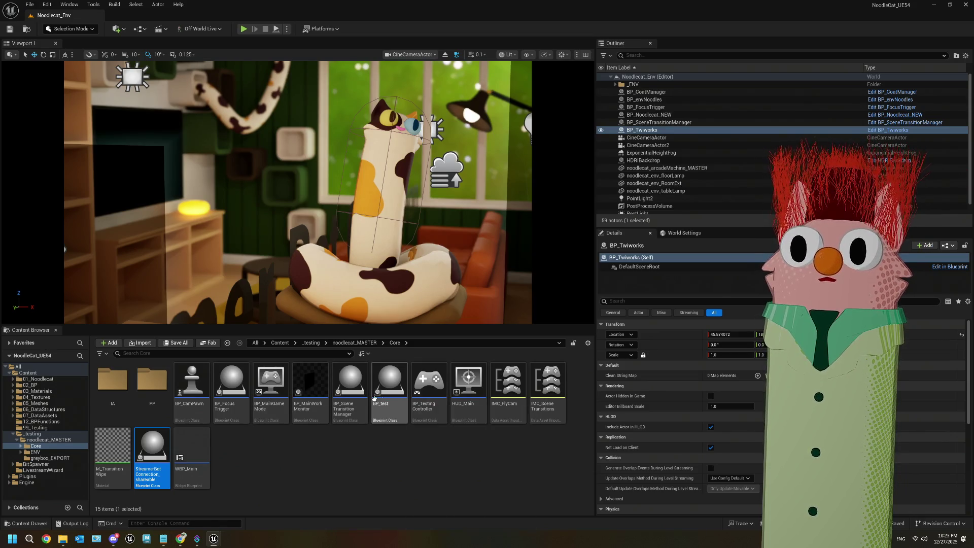
Inspect the leftover BP_test blueprint, delete it from the Core folder, then bring Notepad forward
{"action": "double_click", "coordinate": [381, 404]}
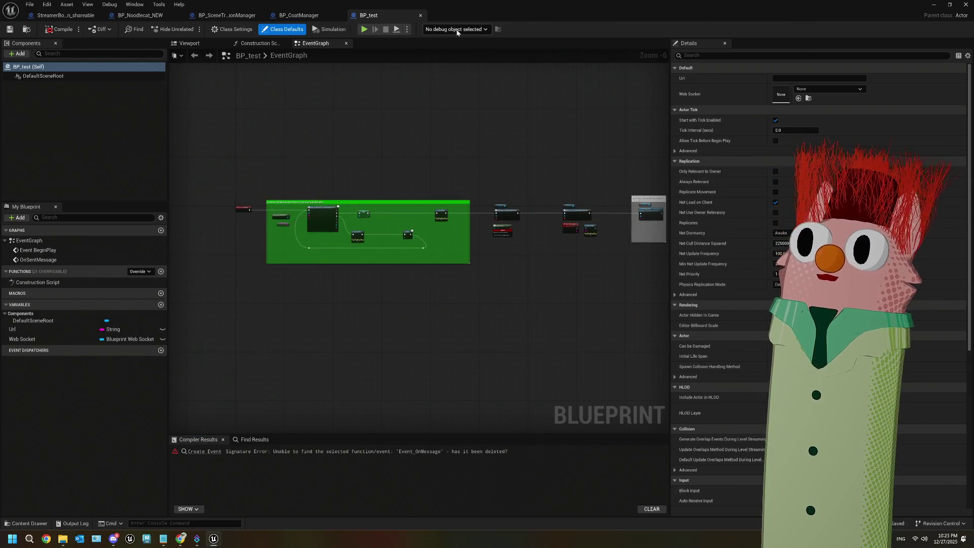
{"action": "left_click", "coordinate": [420, 15]}
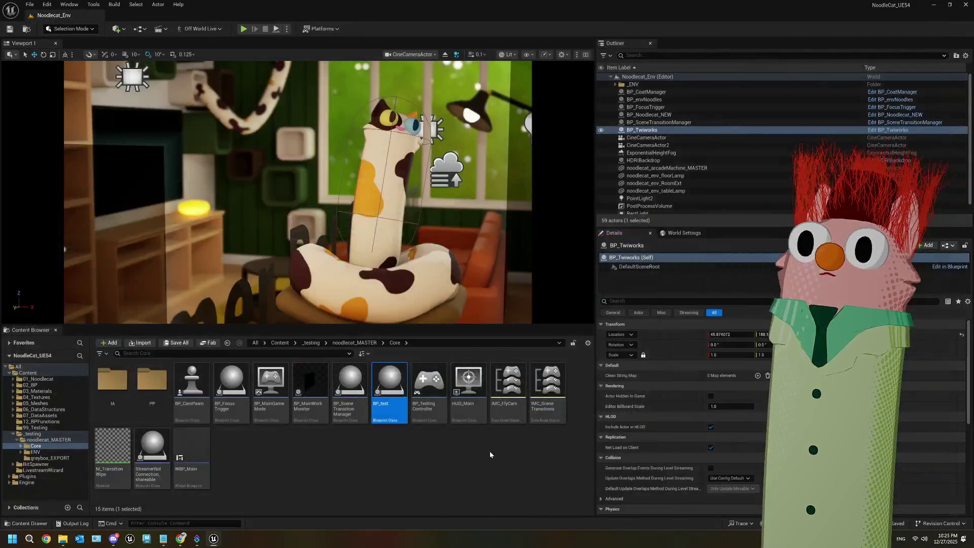
{"action": "left_click", "coordinate": [405, 398]}
{"action": "key", "text": "Delete"}
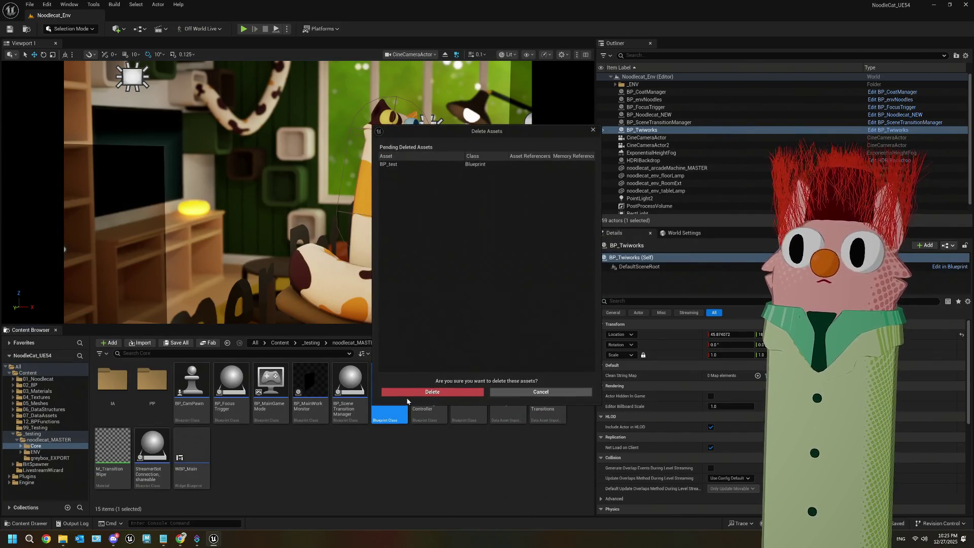
{"action": "left_click", "coordinate": [408, 392]}
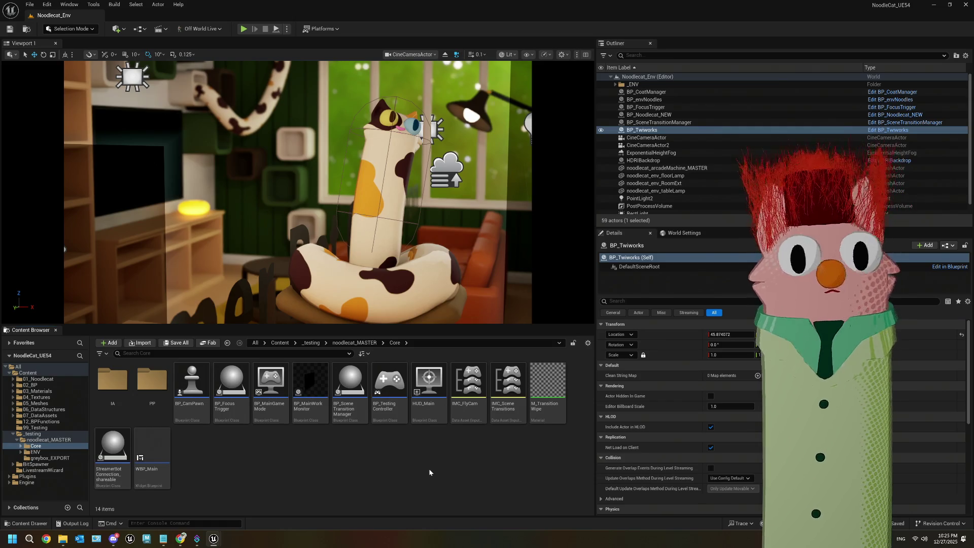
{"action": "left_click", "coordinate": [164, 540]}
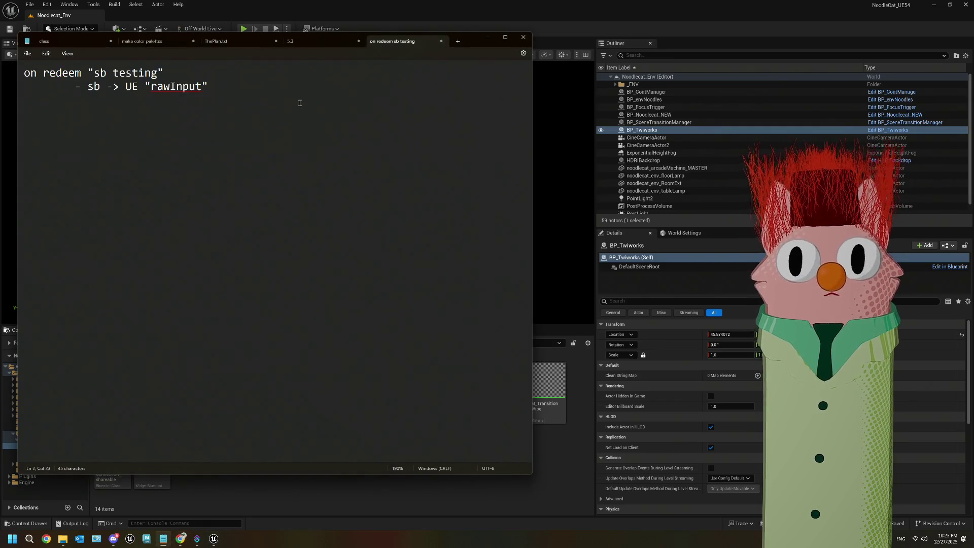
In ThePlan.txt, replace the four streamerbot sub-lines with 'export to stream machine'
{"action": "left_click", "coordinate": [243, 41]}
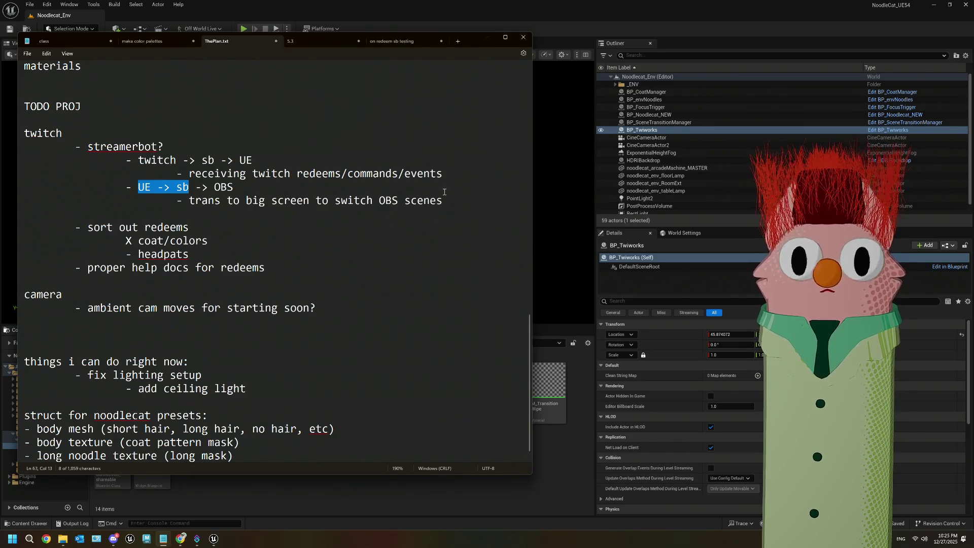
{"action": "left_click", "coordinate": [447, 200]}
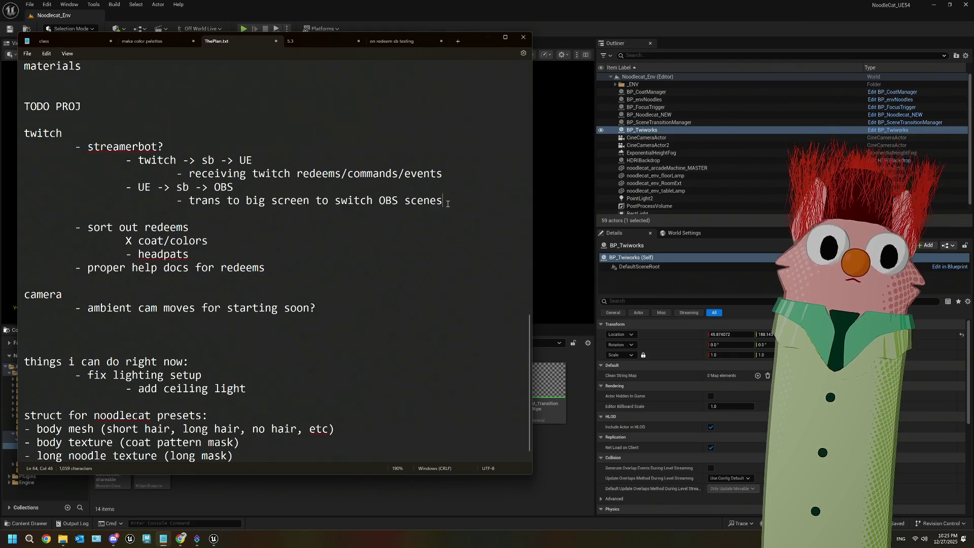
{"action": "left_click", "coordinate": [139, 160], "text": "shift"}
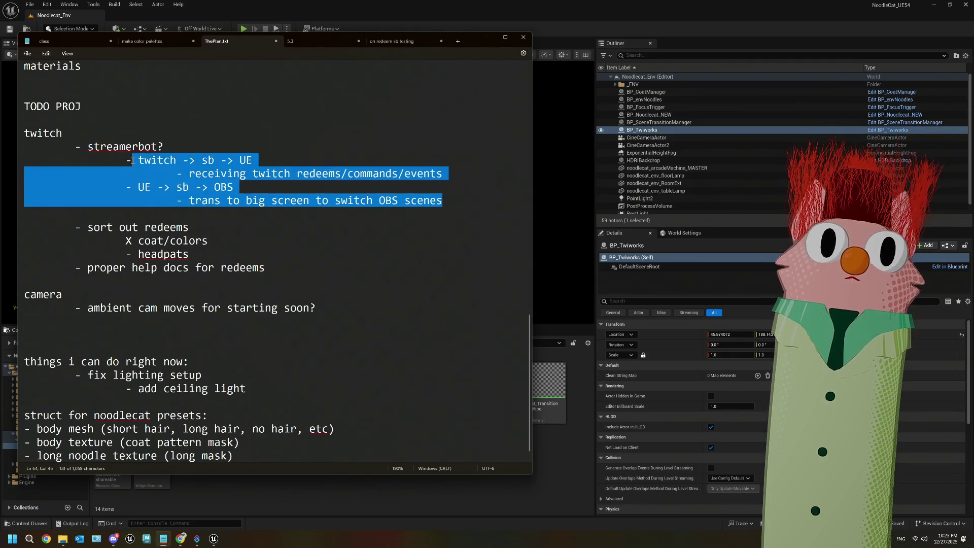
{"action": "type", "text": "ex"}
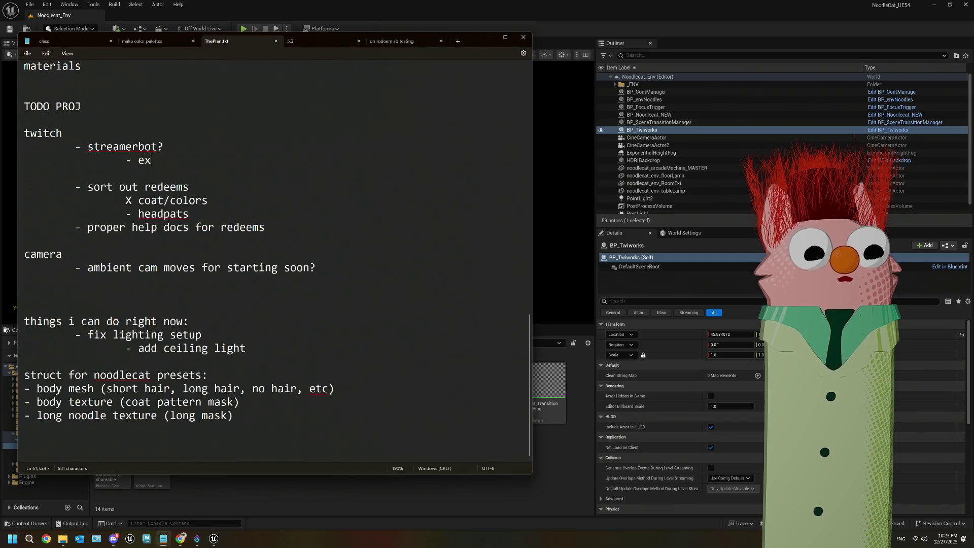
{"action": "type", "text": "port to "}
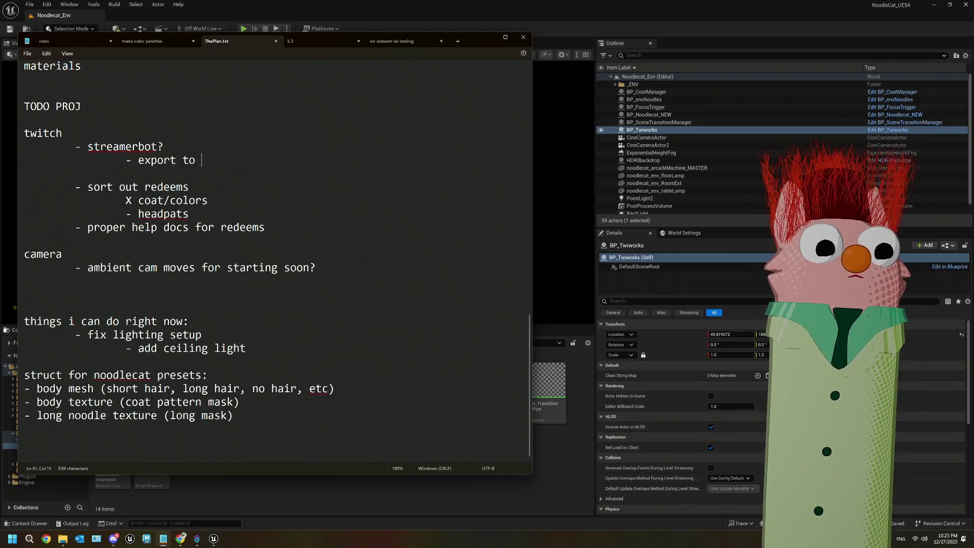
{"action": "type", "text": "stream machine"}
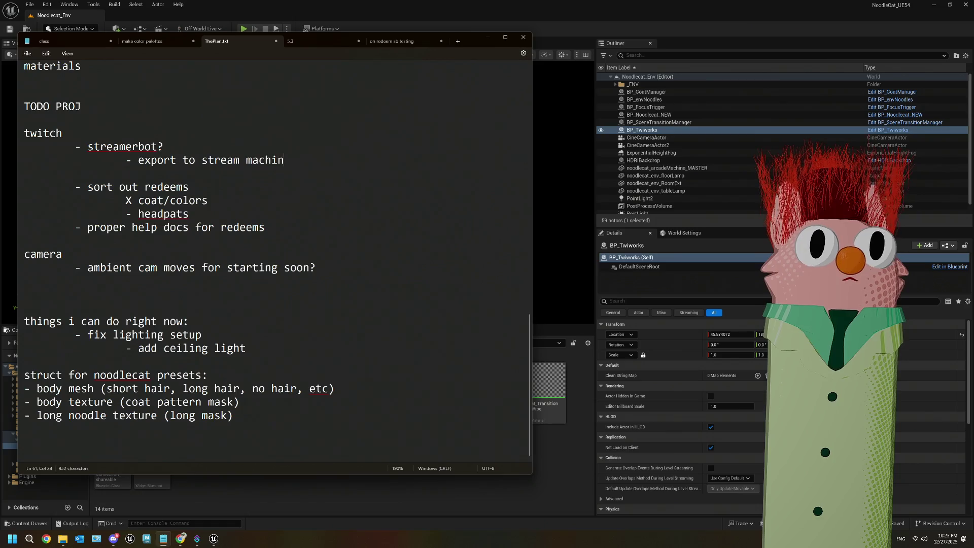
{"action": "left_click_drag", "start_coordinate": [291, 160], "coordinate": [141, 164]}
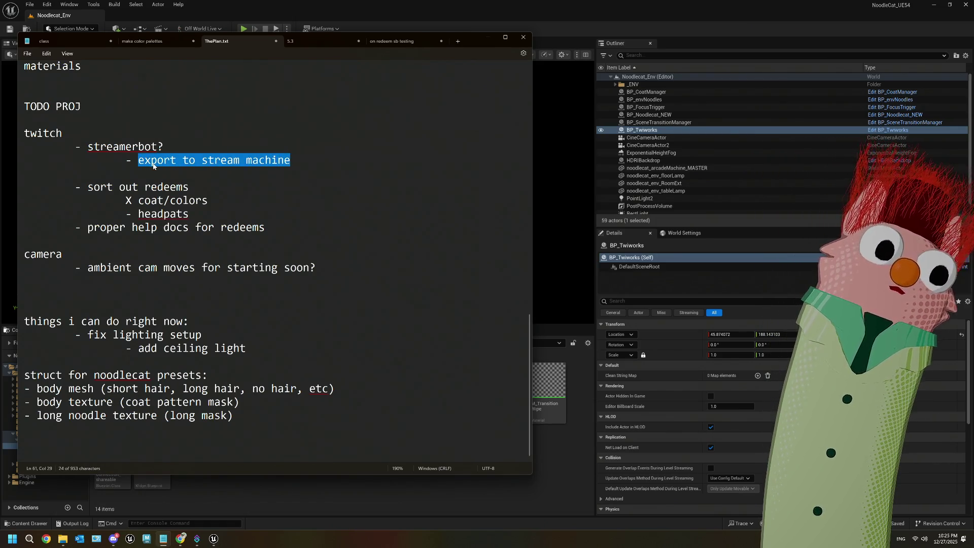
{"action": "left_click", "coordinate": [309, 167]}
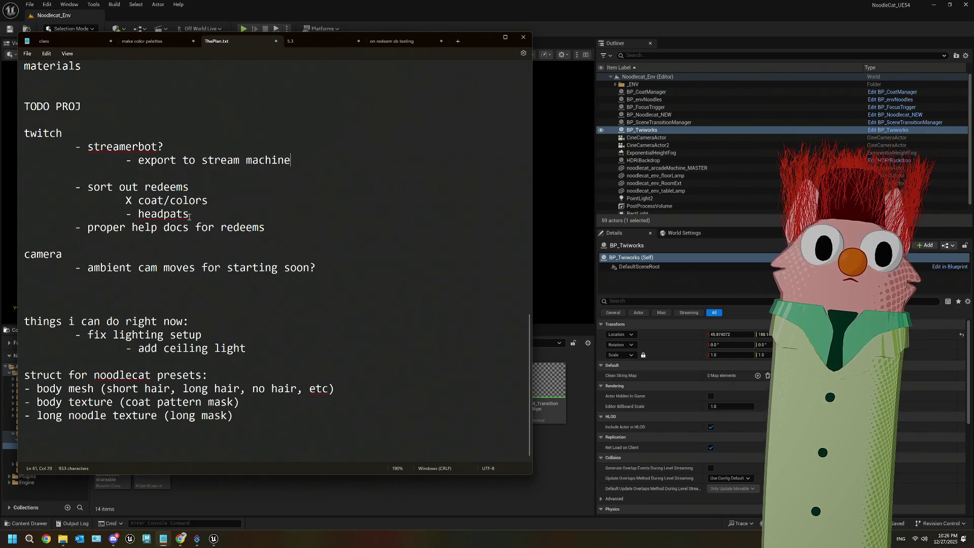
Review the headpats entry under sort out redeems
{"action": "left_click_drag", "start_coordinate": [189, 218], "coordinate": [136, 214]}
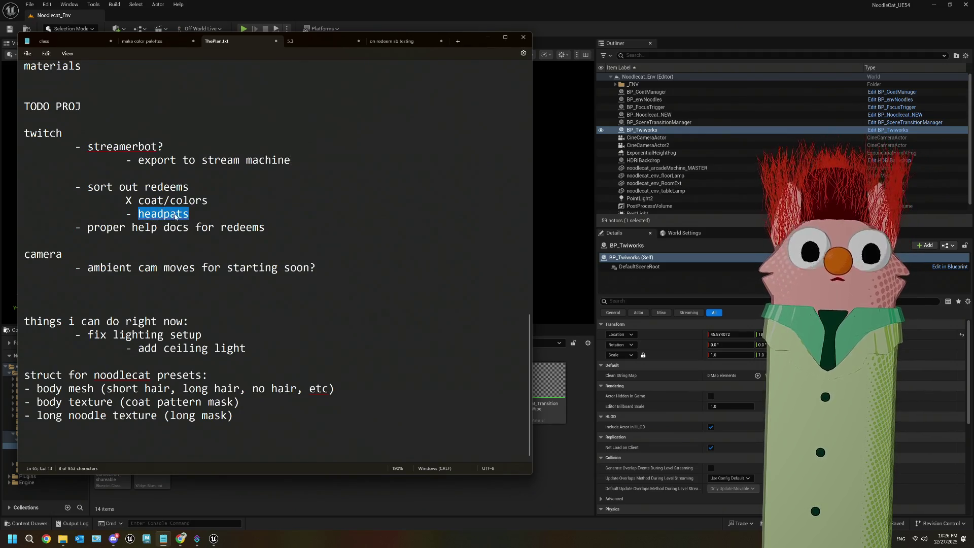
{"action": "key", "text": "Left"}
{"action": "scroll", "coordinate": [225, 236], "scroll_direction": "up", "scroll_amount": 1}
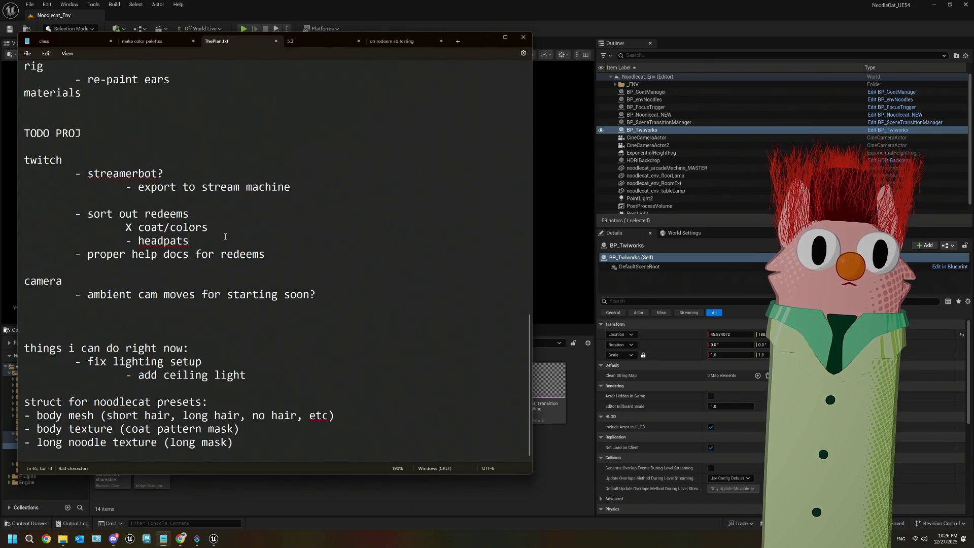
Add indented '- help commands' and '- debug commands' items under export to stream machine
{"action": "left_click", "coordinate": [309, 185]}
{"action": "key", "text": "Return"}
{"action": "key", "text": "Tab"}
{"action": "type", "text": "-"}
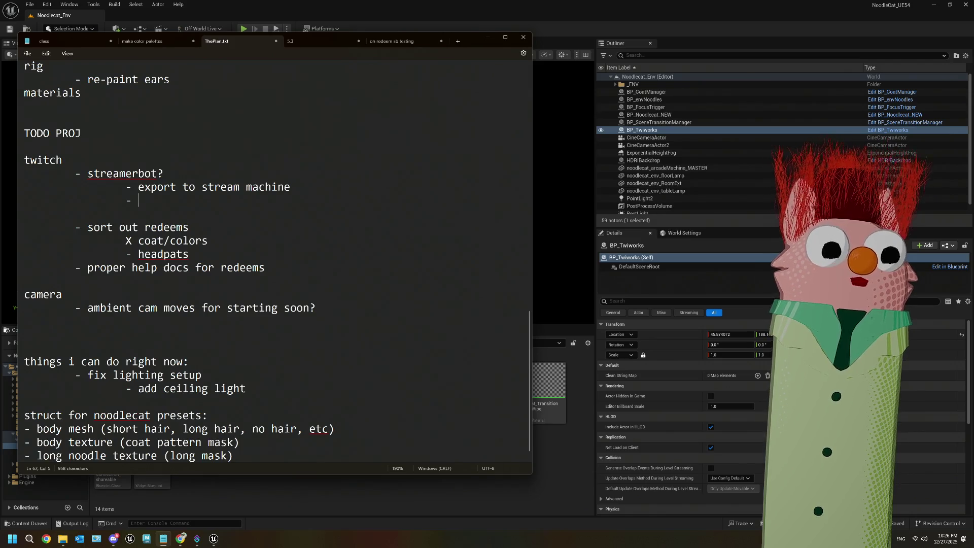
{"action": "type", "text": "help commands"}
{"action": "key", "text": "Return"}
{"action": "type", "text": "- debug "}
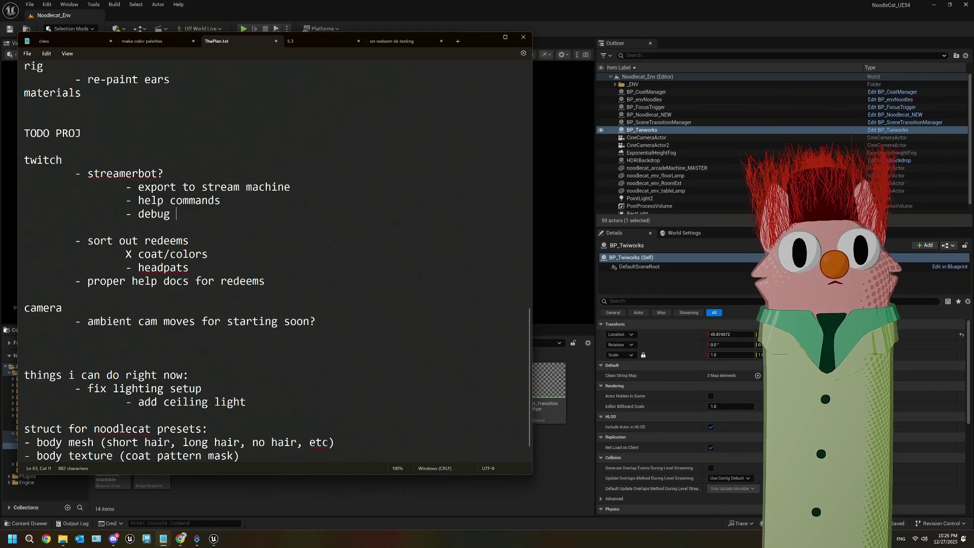
{"action": "type", "text": "commands"}
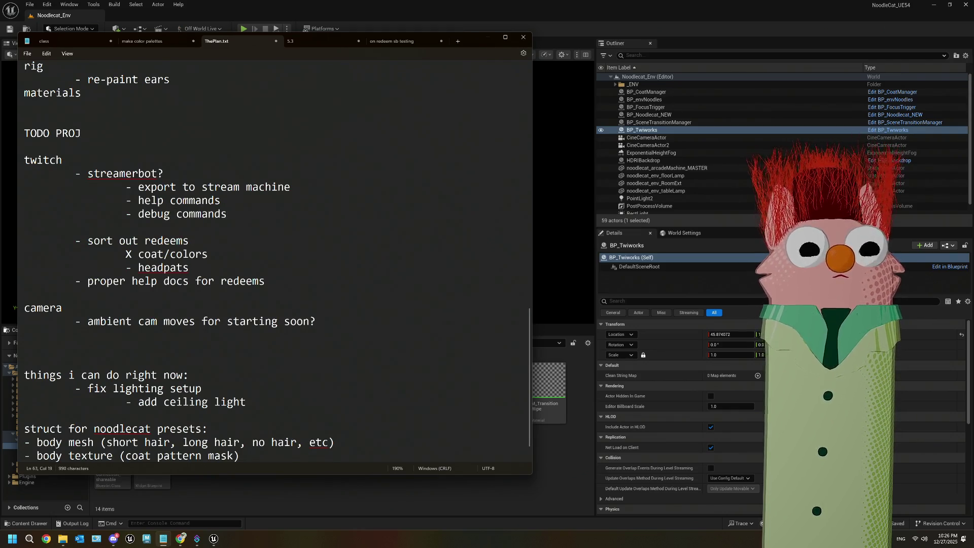
{"action": "key", "text": "Return"}
{"action": "key", "text": "Tab"}
{"action": "key", "text": "Tab"}
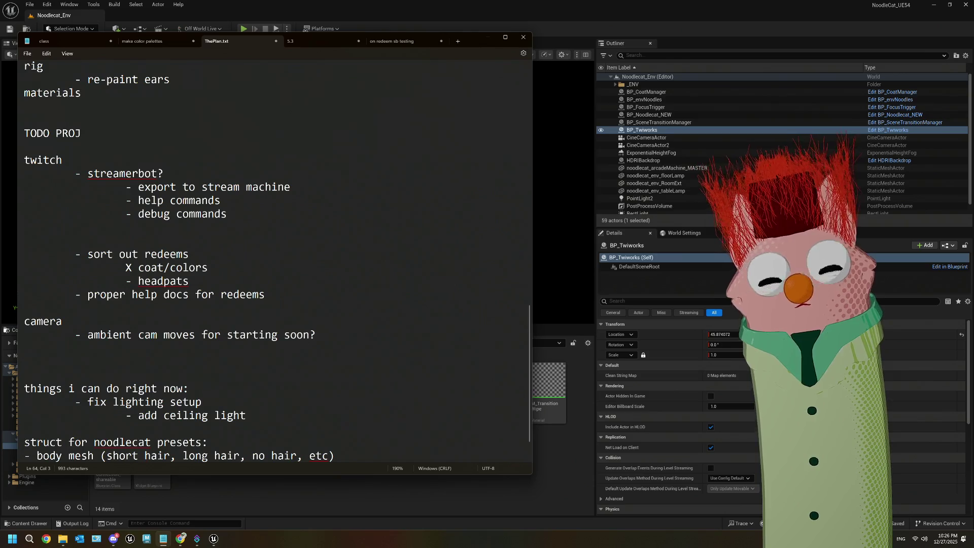
Delete the 'proper help docs for redeems' line
{"action": "scroll", "coordinate": [260, 261], "scroll_direction": "down", "scroll_amount": 1}
{"action": "left_click_drag", "start_coordinate": [269, 257], "coordinate": [1, 253]}
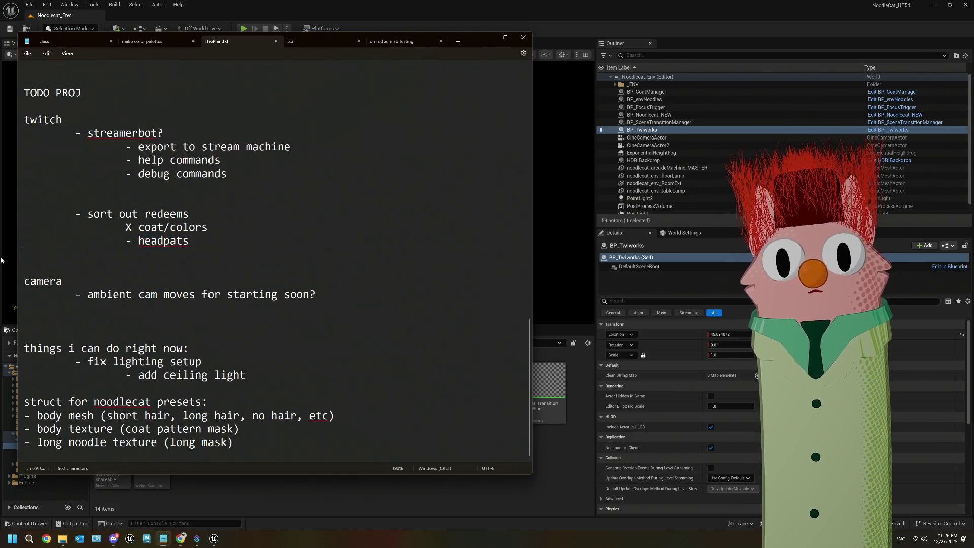
{"action": "key", "text": "BackSpace"}
Start a new item after 'long noodle texture (long mask)' in the noodlecat presets struct list, and shorten the window
{"action": "scroll", "coordinate": [304, 279], "scroll_direction": "up", "scroll_amount": 1}
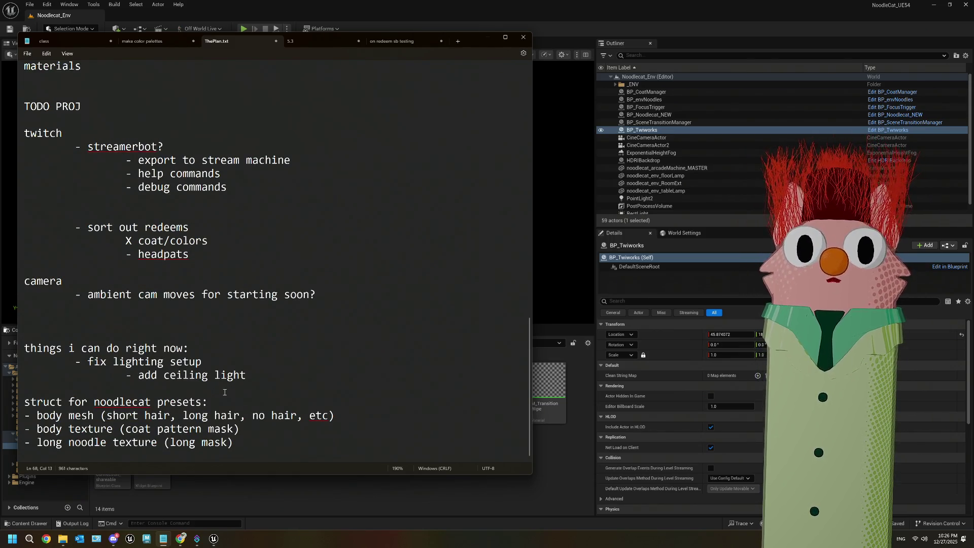
{"action": "left_click", "coordinate": [250, 453]}
{"action": "scroll", "coordinate": [259, 446], "scroll_direction": "up", "scroll_amount": 7}
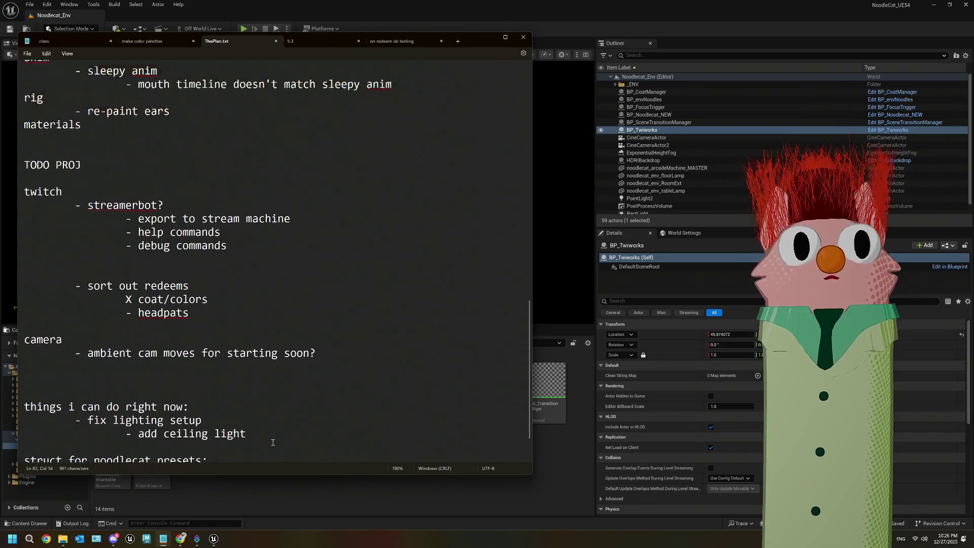
{"action": "scroll", "coordinate": [272, 443], "scroll_direction": "down", "scroll_amount": 8}
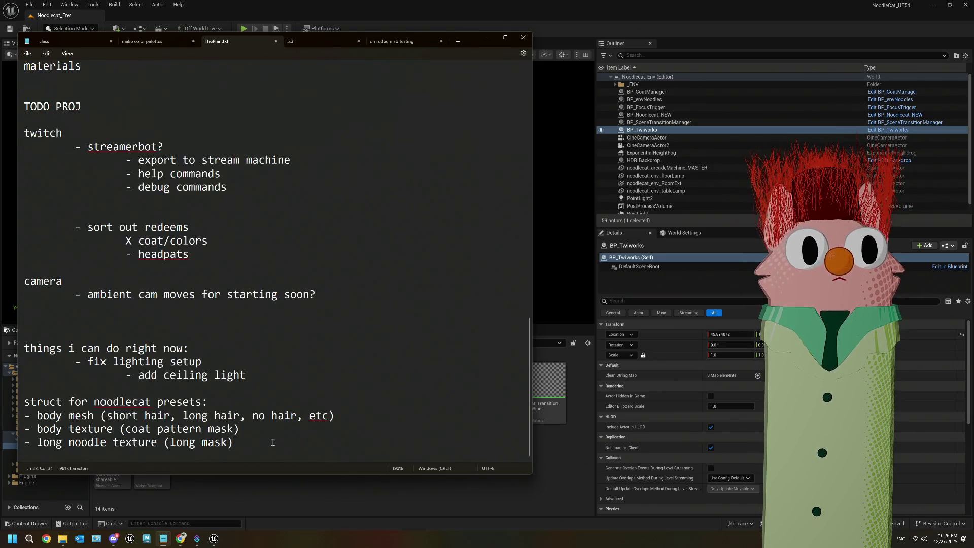
{"action": "mouse_move", "coordinate": [247, 453]}
{"action": "left_mouse_down"}
{"action": "mouse_move", "coordinate": [15, 415]}
{"action": "mouse_move", "coordinate": [8, 401]}
{"action": "left_mouse_up"}
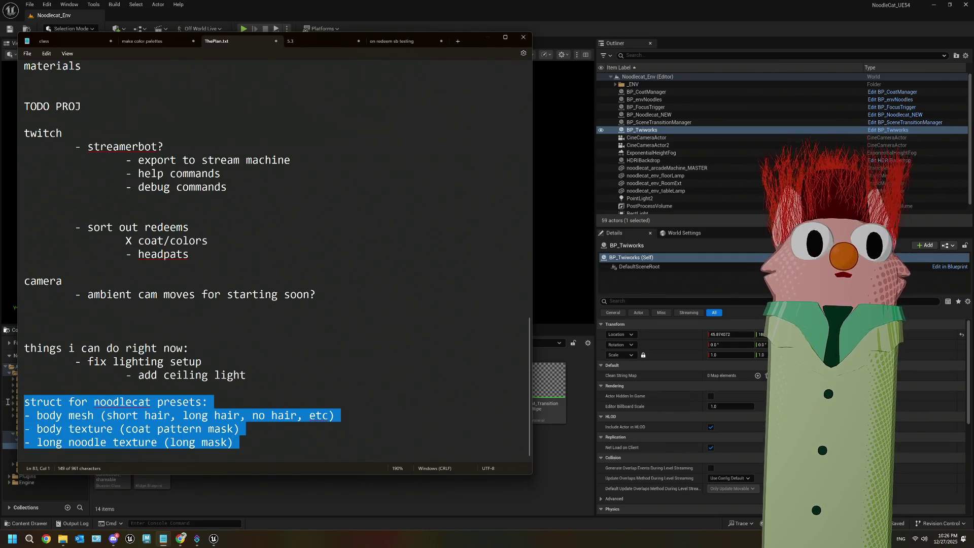
{"action": "left_click", "coordinate": [86, 387]}
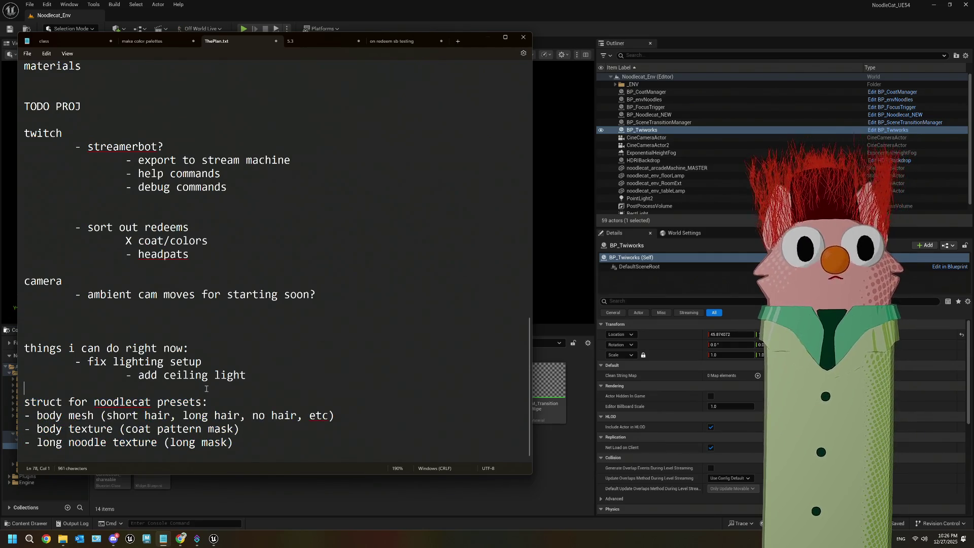
{"action": "left_click", "coordinate": [248, 439]}
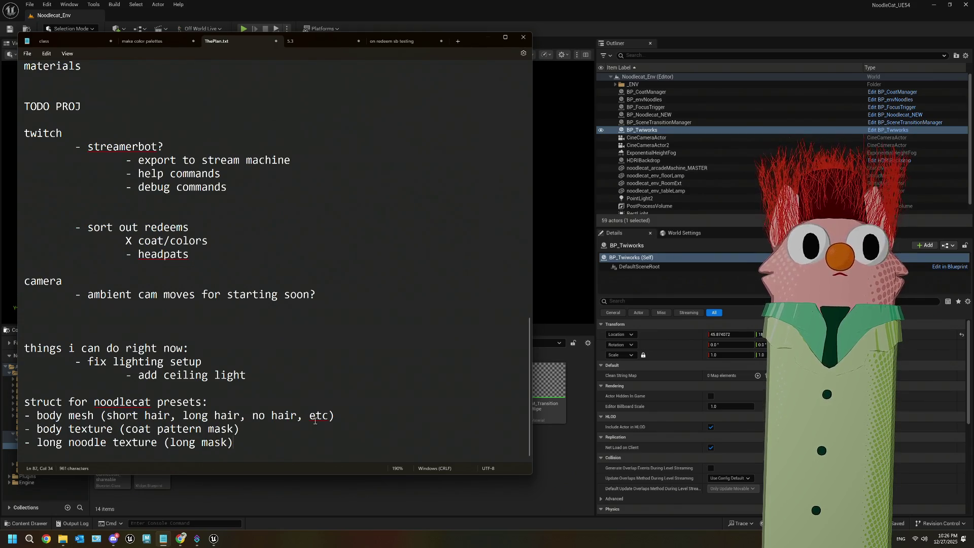
{"action": "key", "text": "Return"}
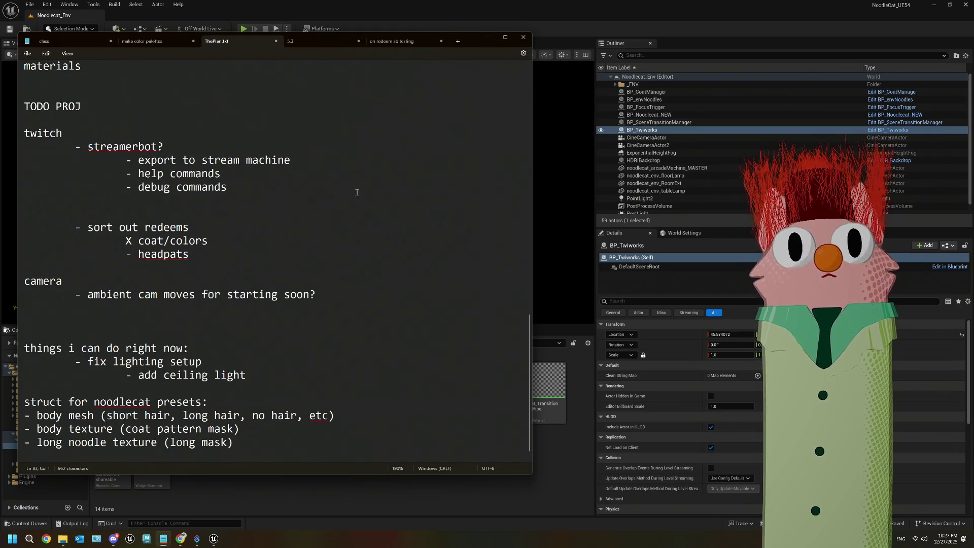
{"action": "left_click_drag", "start_coordinate": [310, 475], "coordinate": [310, 425]}
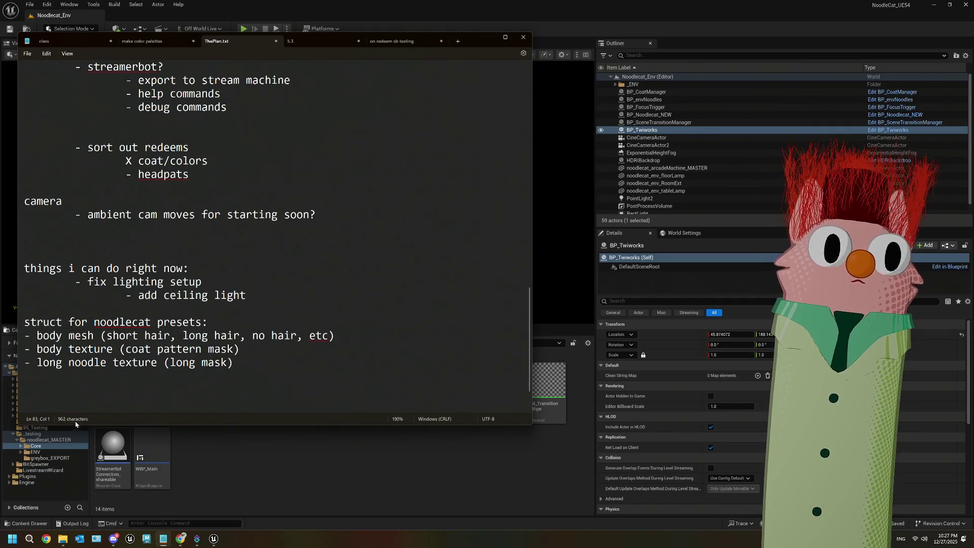
Add '- color palette (array? or data asset?)' to the struct list
{"action": "type", "text": "- "}
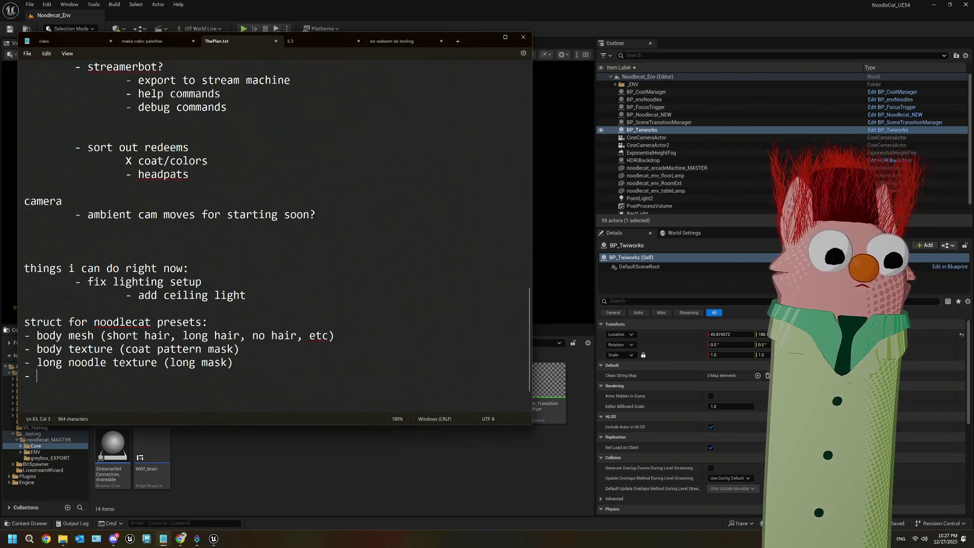
{"action": "type", "text": "color "}
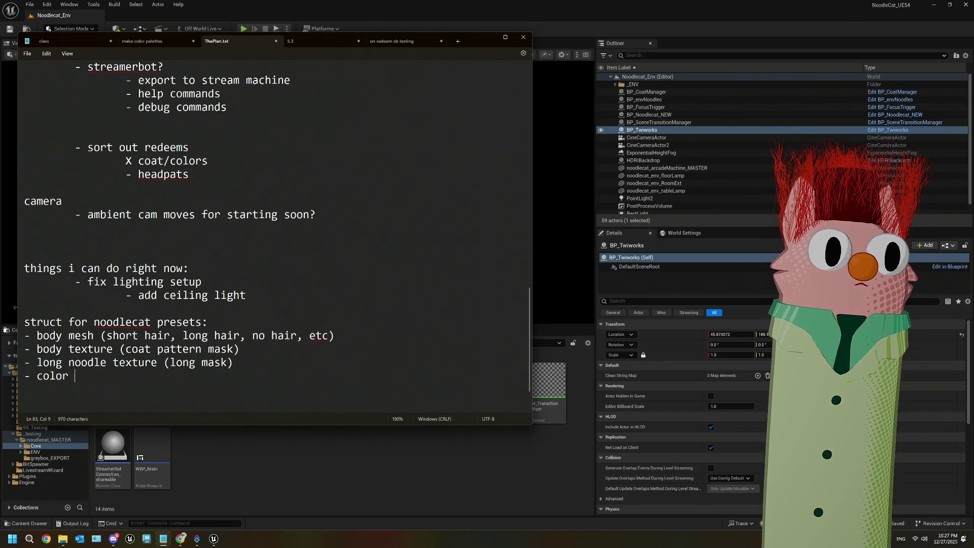
{"action": "type", "text": "palle"}
{"action": "key", "text": "BackSpace"}
{"action": "key", "text": "BackSpace"}
{"action": "type", "text": "ette "}
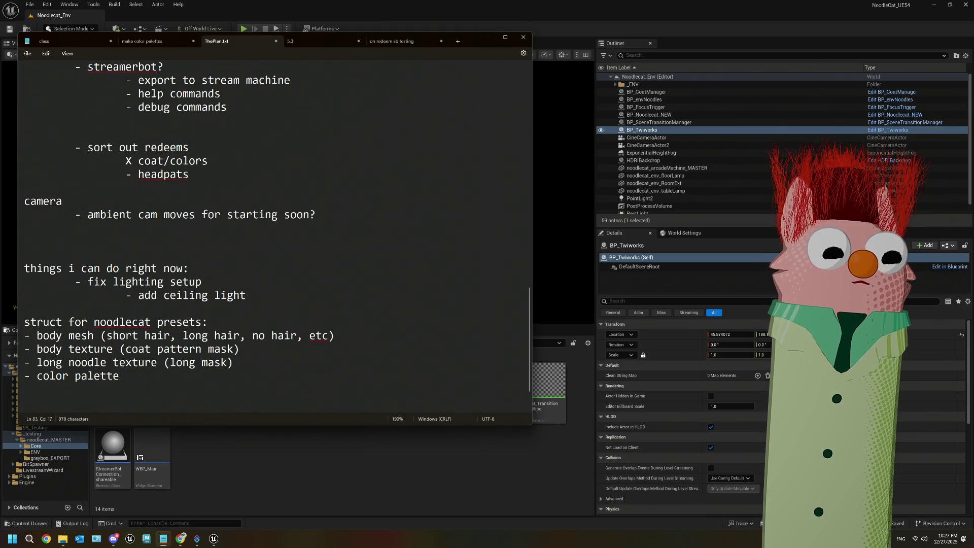
{"action": "type", "text": "(arr"}
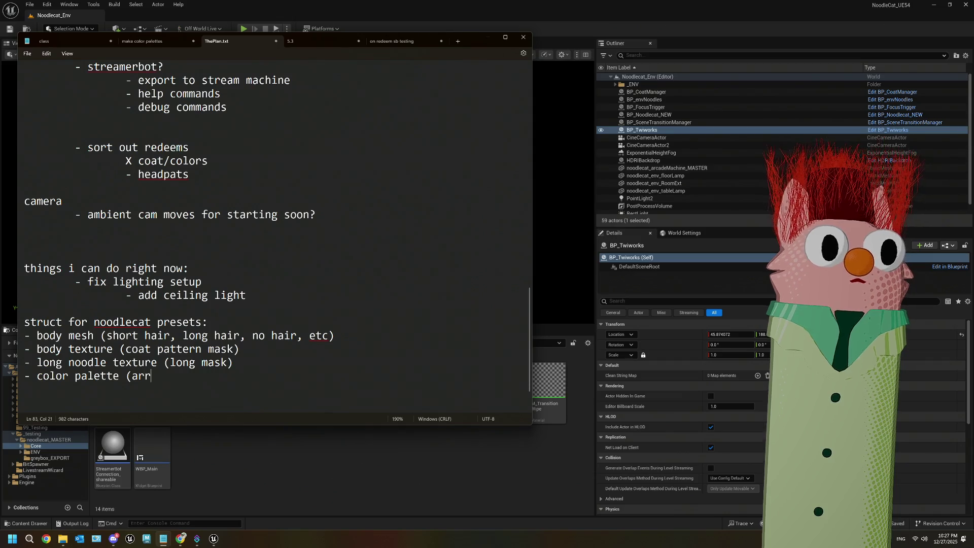
{"action": "type", "text": "ay? or "}
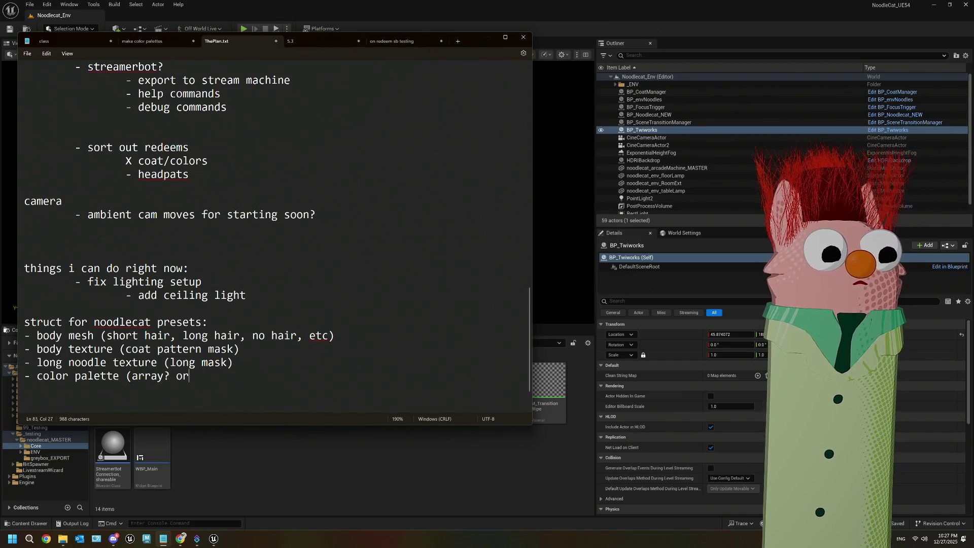
{"action": "type", "text": "data as"}
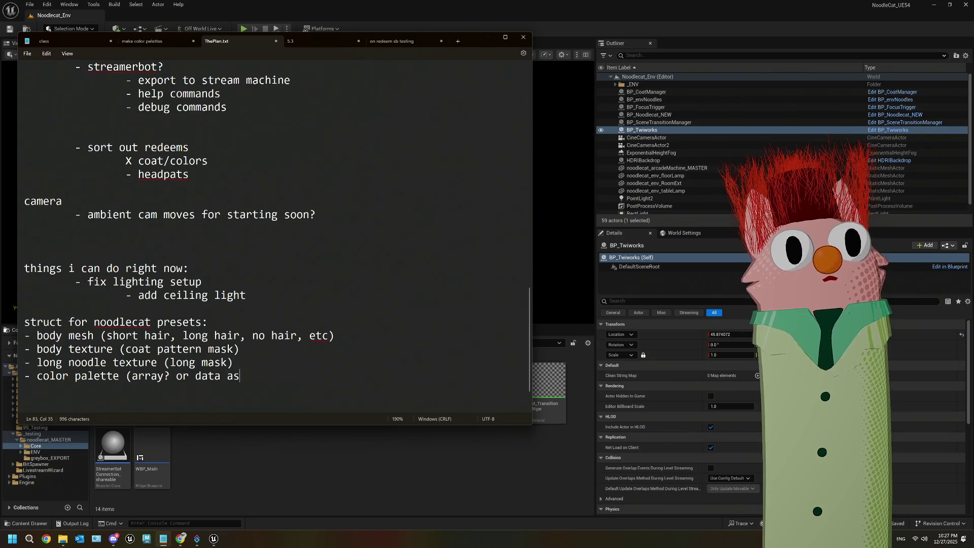
{"action": "type", "text": "set?)"}
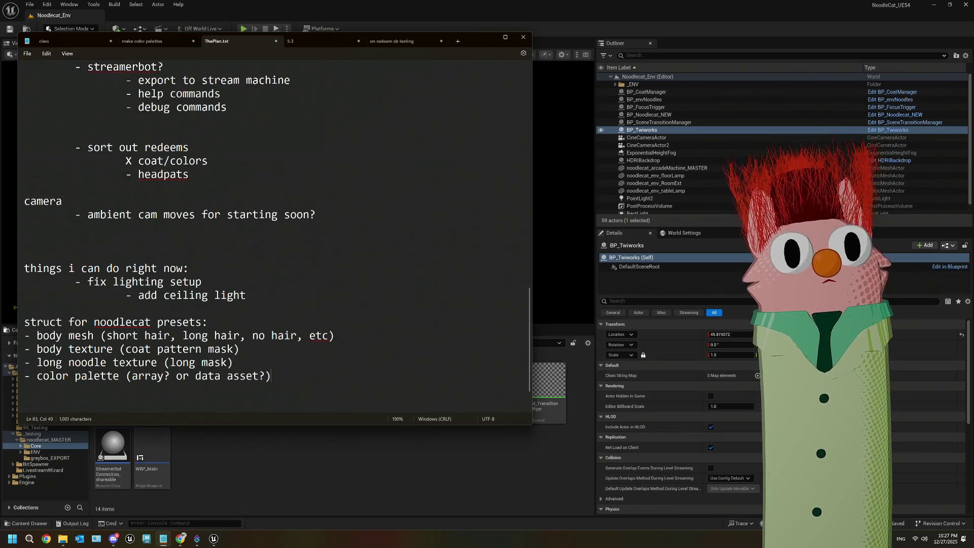
{"action": "key", "text": "Return"}
{"action": "type", "text": "-"}
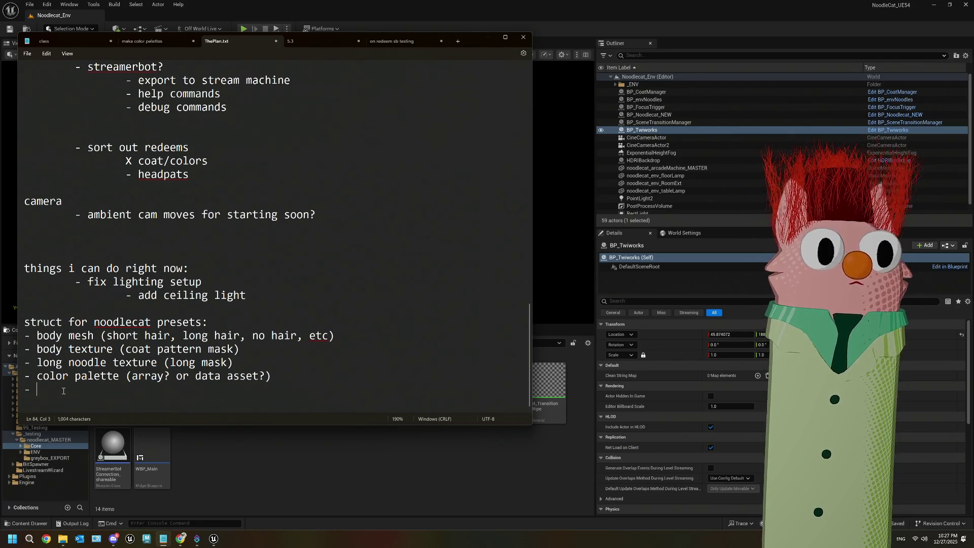
Add 'accessory meshes' with an indented sub-point beginning 'one array or'
{"action": "type", "text": "ara"}
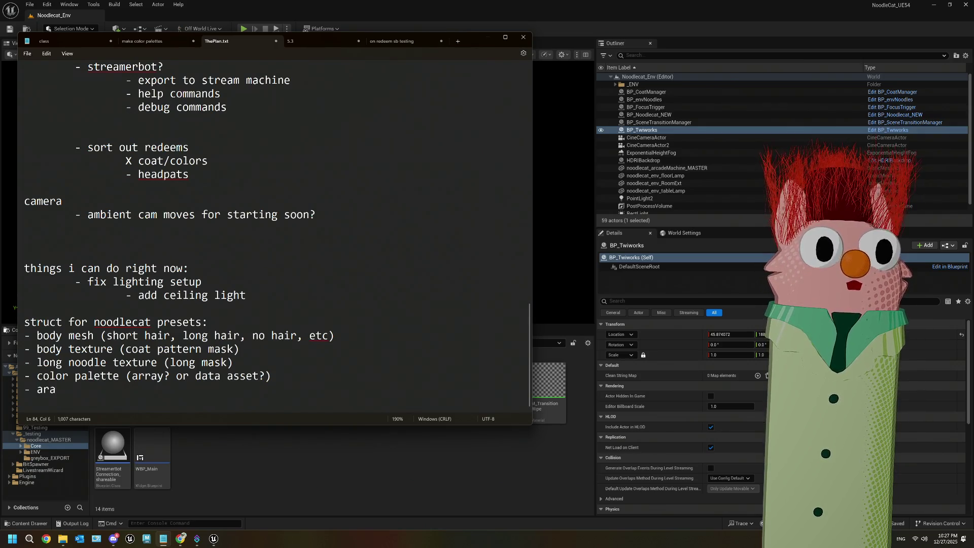
{"action": "key", "text": "BackSpace"}
{"action": "type", "text": "ray of"}
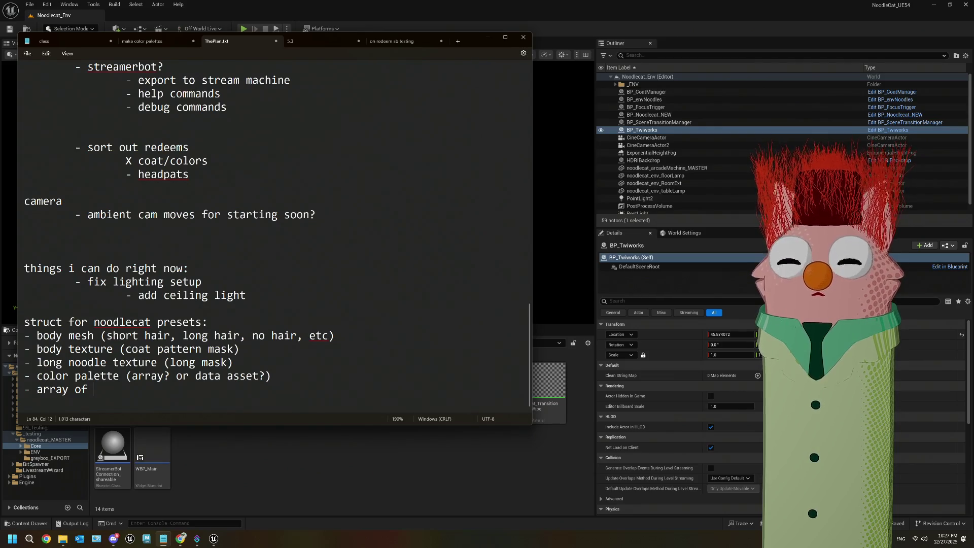
{"action": "key", "text": "BackSpace"}
{"action": "key", "text": "BackSpace"}
{"action": "key", "text": "BackSpace"}
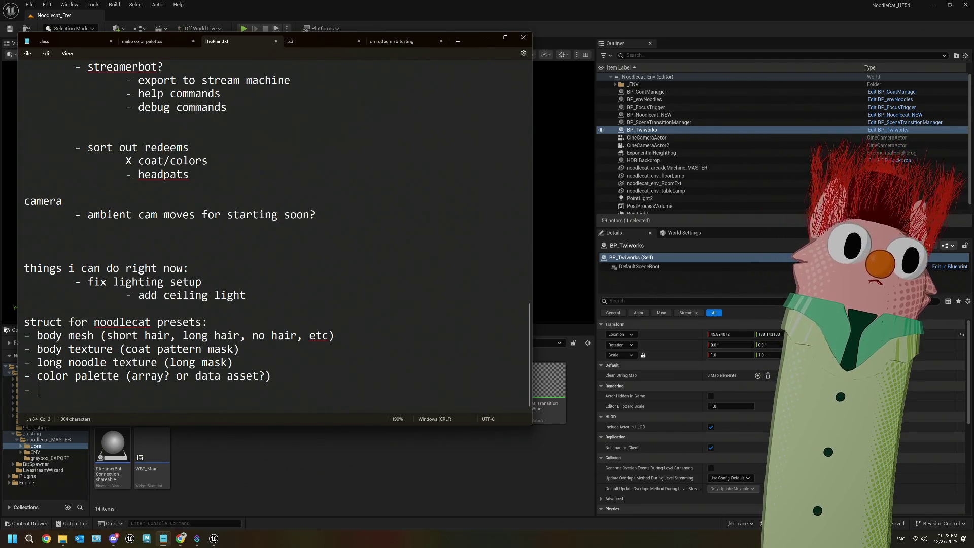
{"action": "type", "text": "ac"}
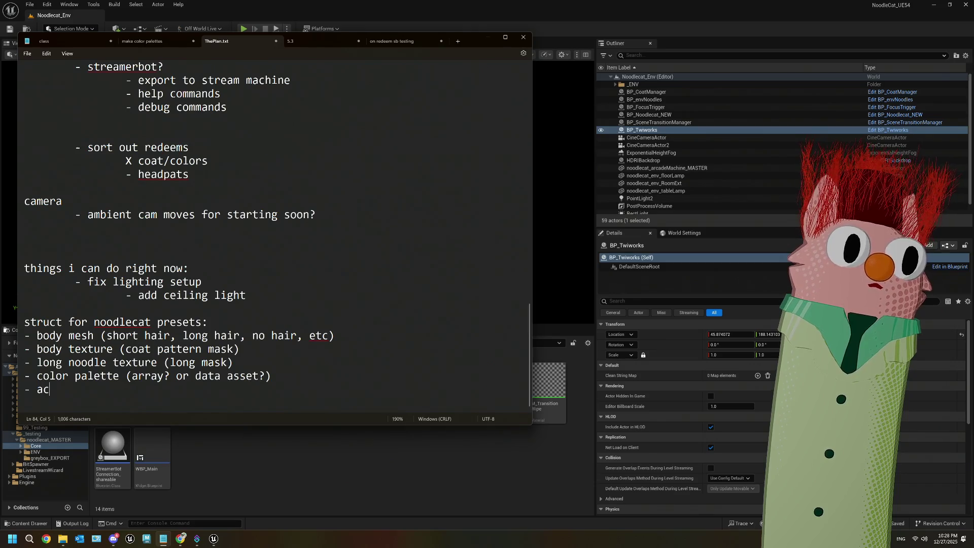
{"action": "type", "text": "cesso"}
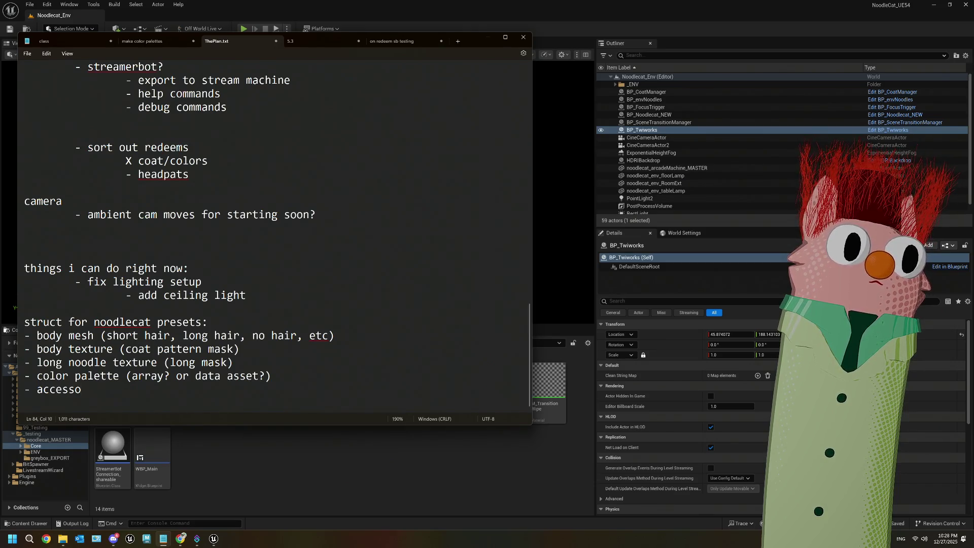
{"action": "type", "text": "ry meshes"}
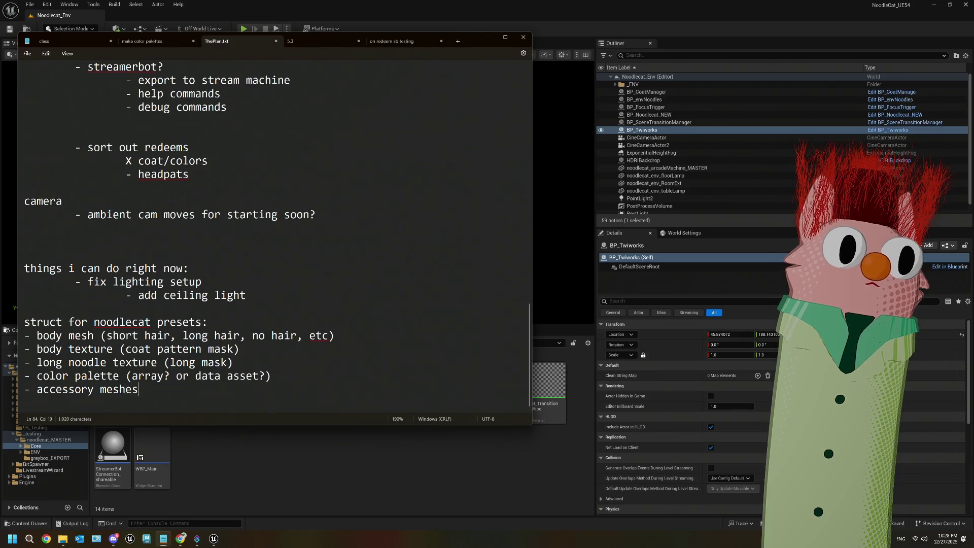
{"action": "key", "text": "Return"}
{"action": "key", "text": "Tab"}
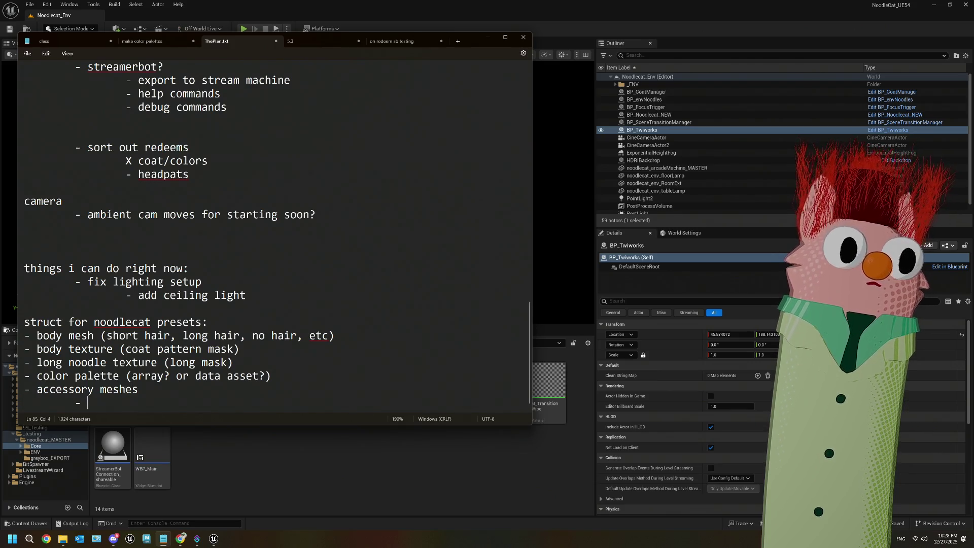
{"action": "type", "text": "one array"}
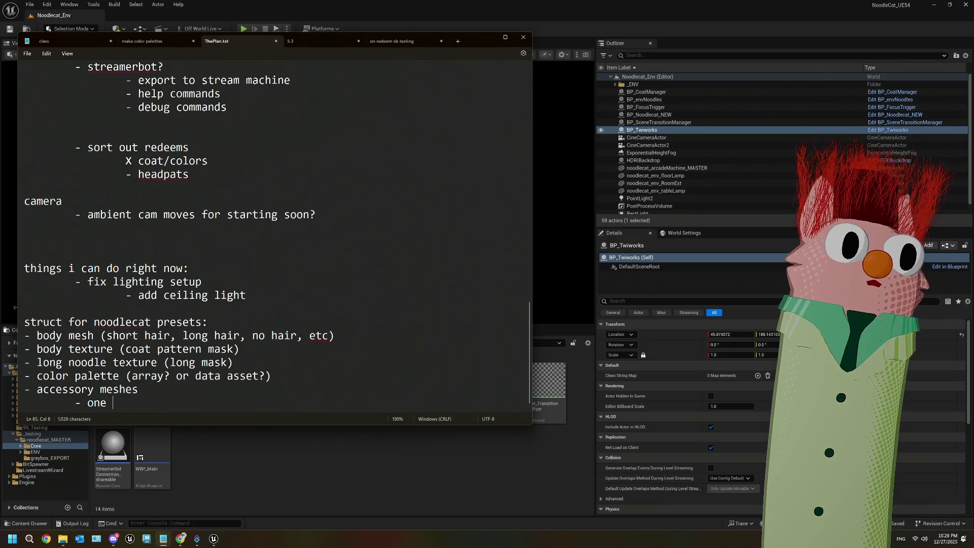